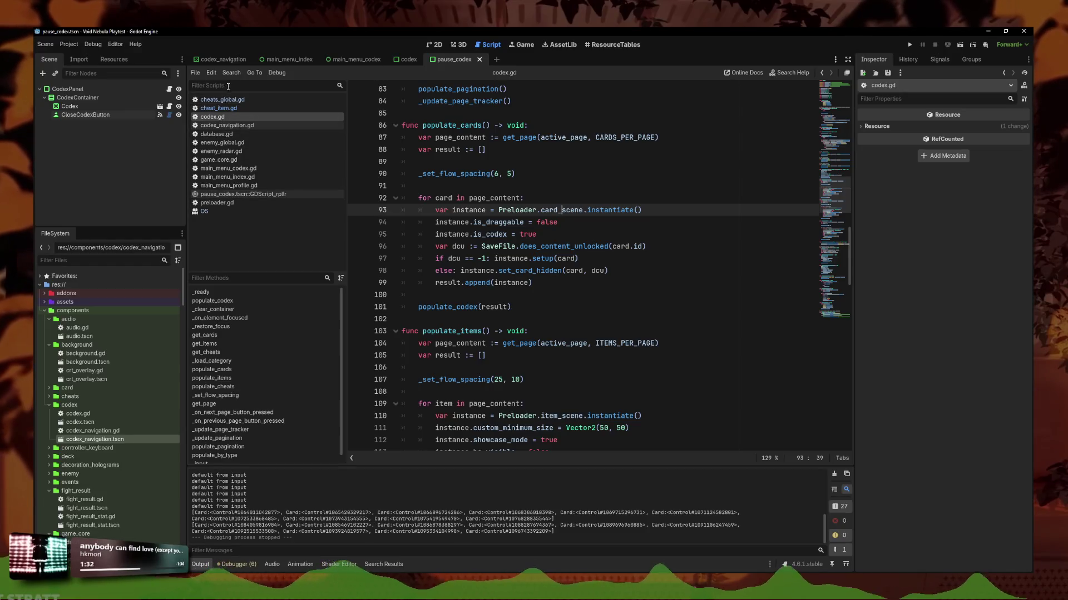
- Search all project files for is_in_shop
{"action": "left_click", "coordinate": [232, 72]}
{"action": "left_click", "coordinate": [245, 132]}
{"action": "type", "text": "s"}
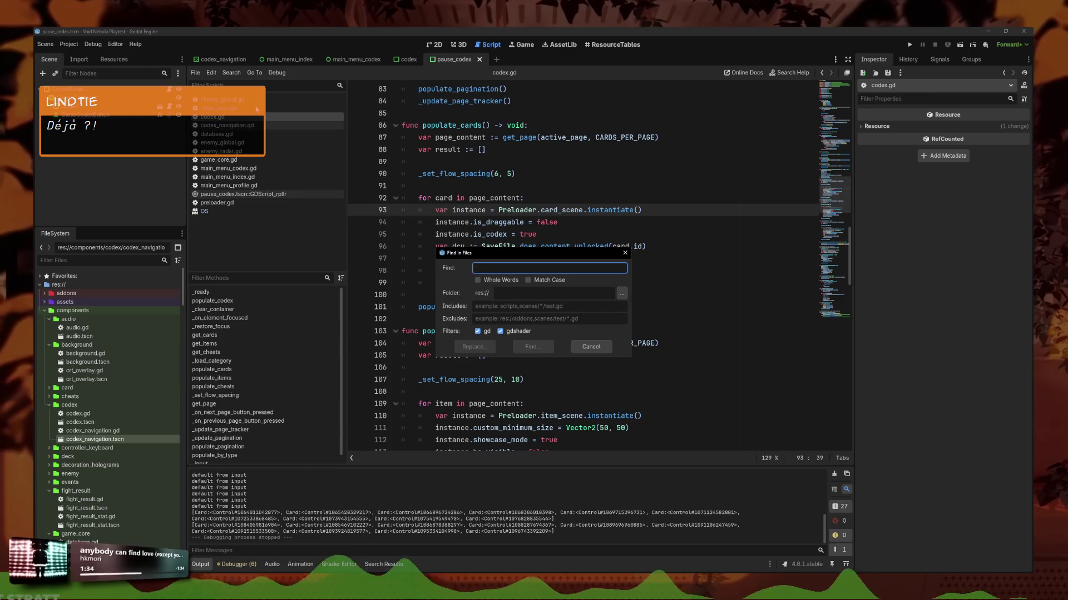
{"action": "type", "text": "s_in_shop"}
{"action": "key", "text": "Return"}
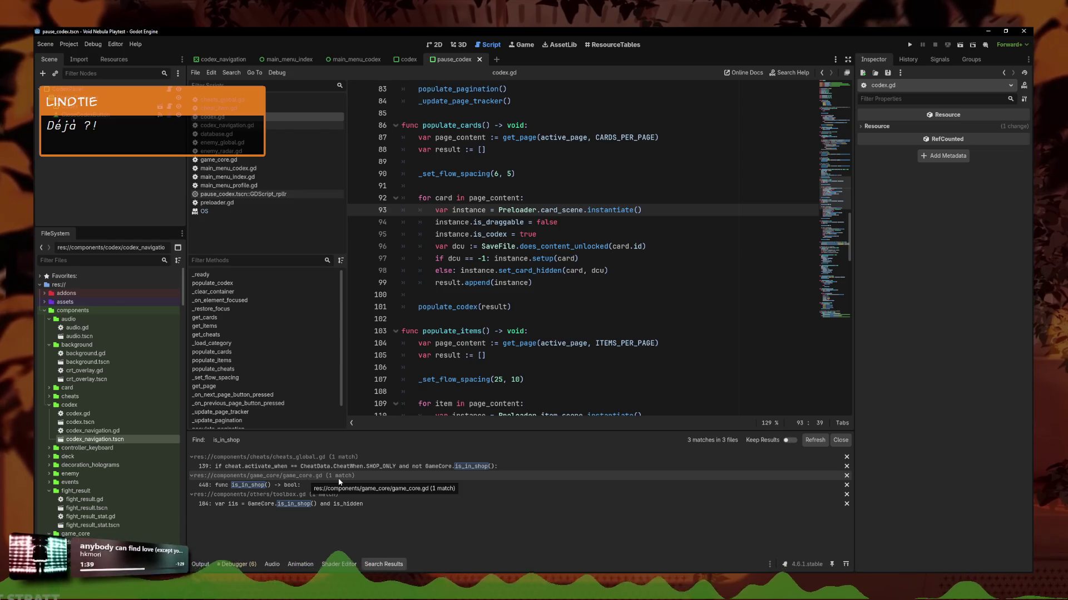
- Open the is_in_shop match in cheats_global.gd
{"action": "left_click", "coordinate": [445, 468]}
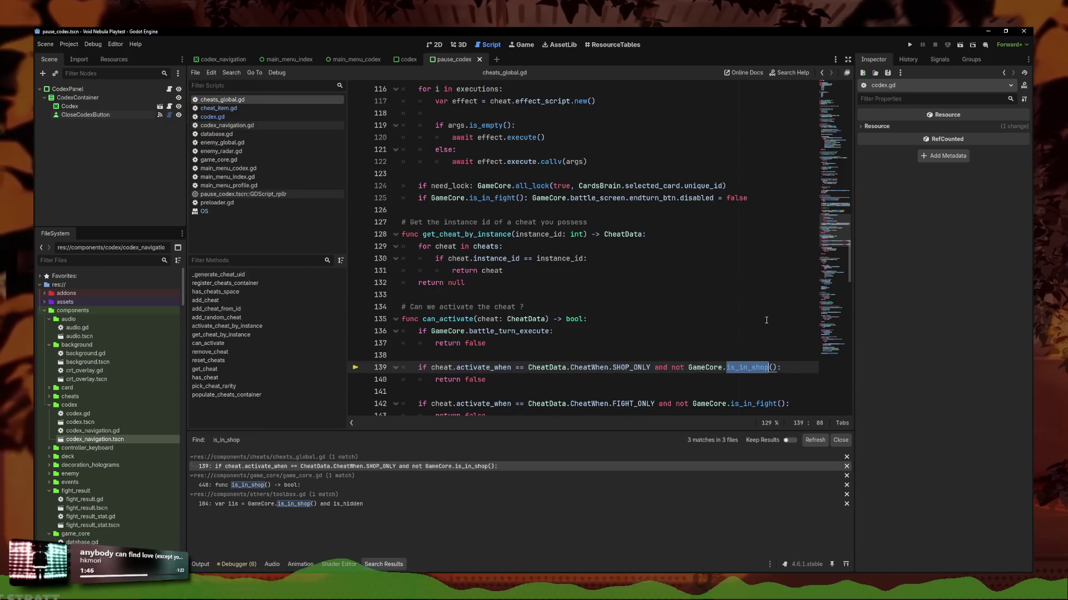
{"action": "left_click", "coordinate": [743, 379]}
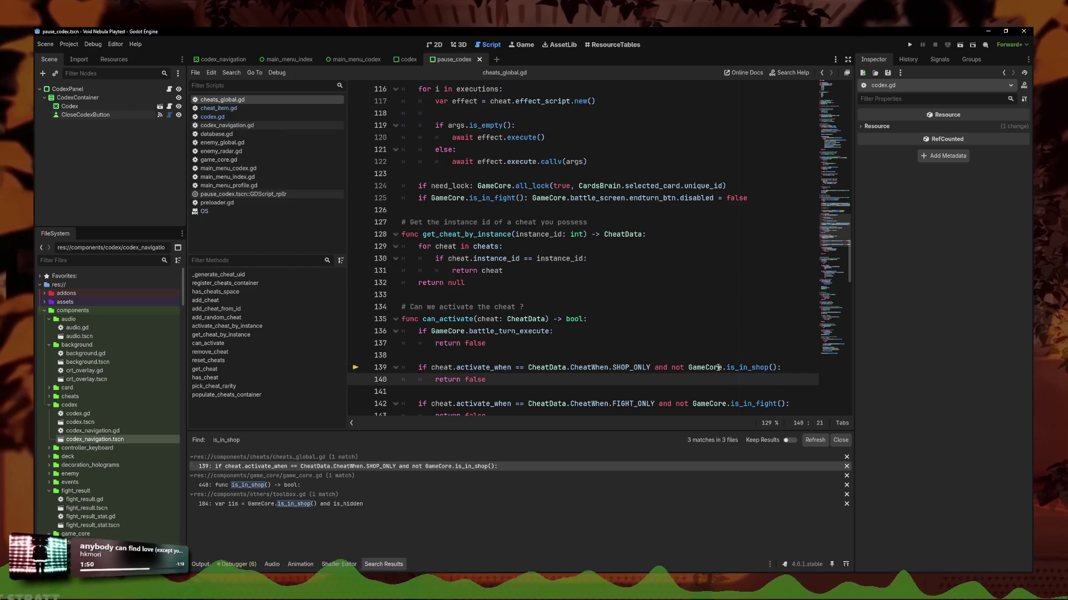
{"action": "mouse_move", "coordinate": [717, 367]}
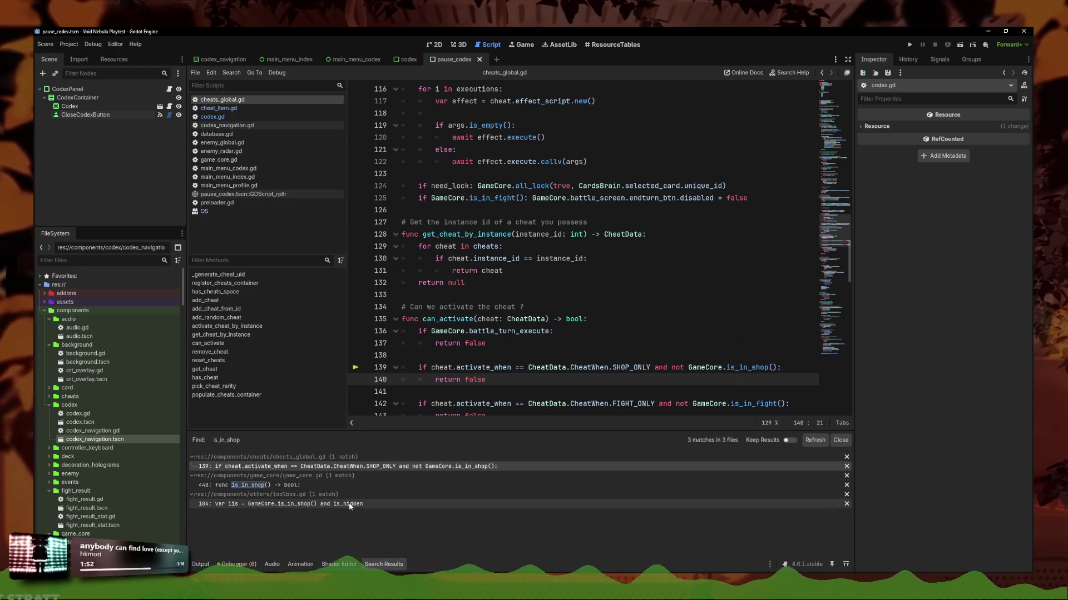
- Open the toolbox.gd is_in_shop use at lines 184–185 of the tooltip code
{"action": "left_click", "coordinate": [349, 505]}
{"action": "scroll", "coordinate": [604, 205], "scroll_direction": "up", "scroll_amount": 4}
{"action": "left_click", "coordinate": [623, 234]}
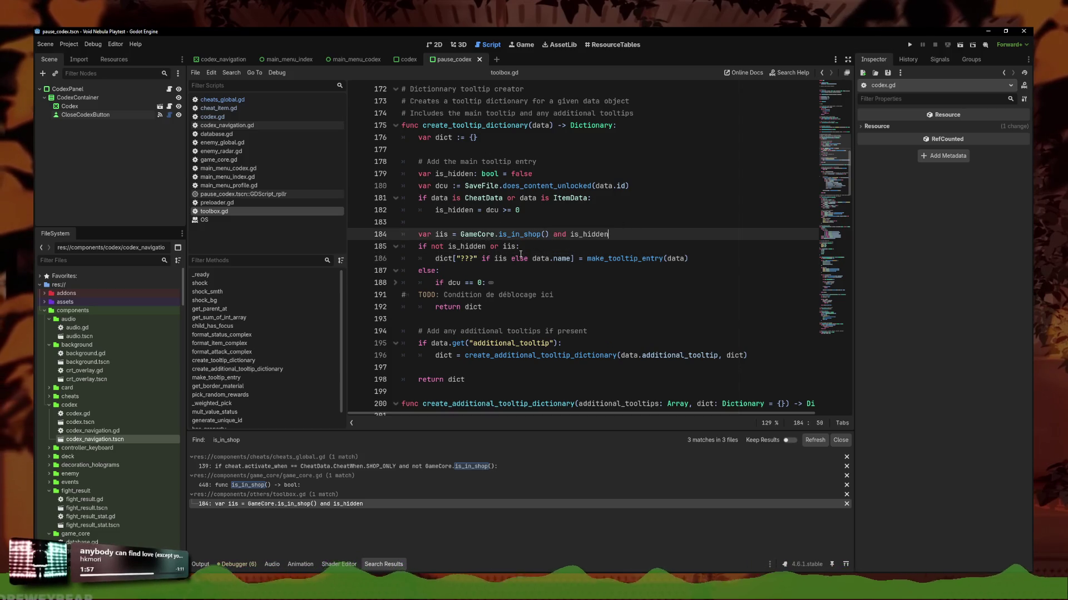
{"action": "left_click", "coordinate": [557, 249]}
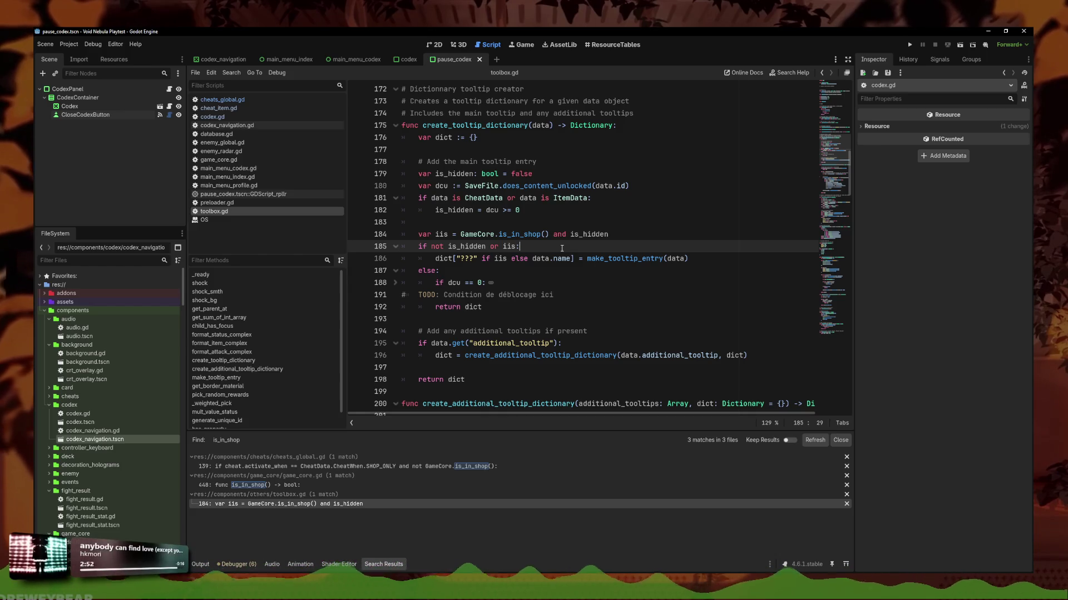
{"action": "left_click", "coordinate": [578, 285]}
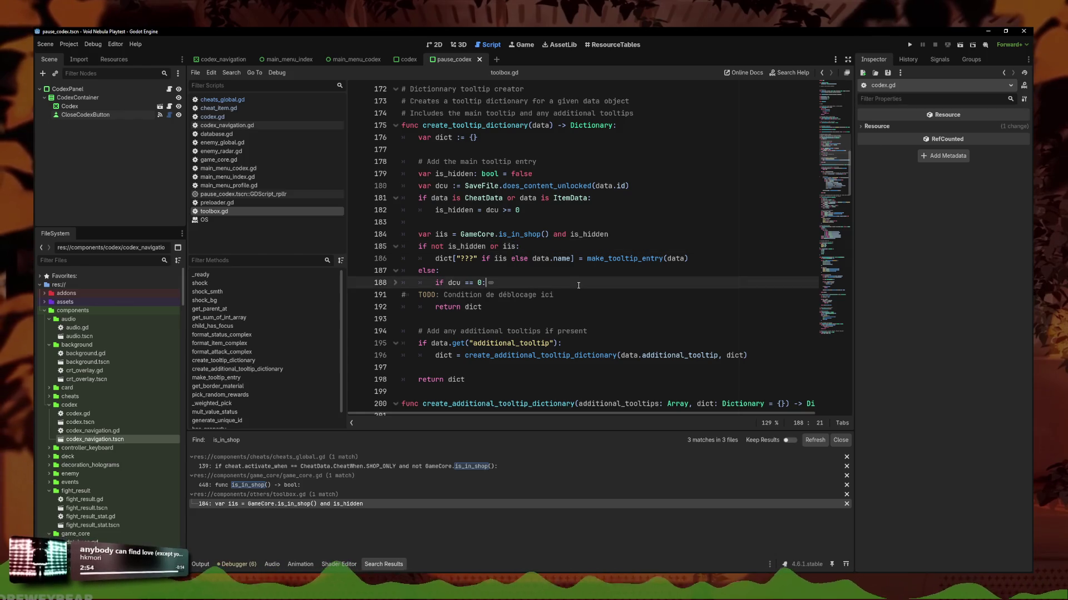
{"action": "key", "text": "Up"}
{"action": "key", "text": "Up"}
{"action": "key", "text": "Up"}
{"action": "left_click", "coordinate": [531, 295]}
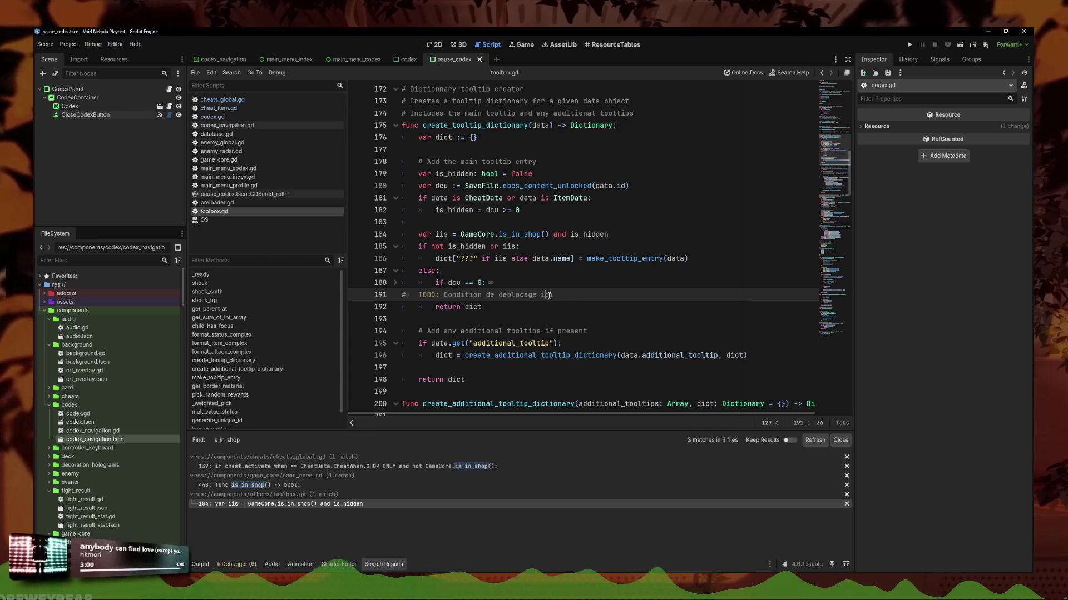
{"action": "left_click", "coordinate": [562, 258]}
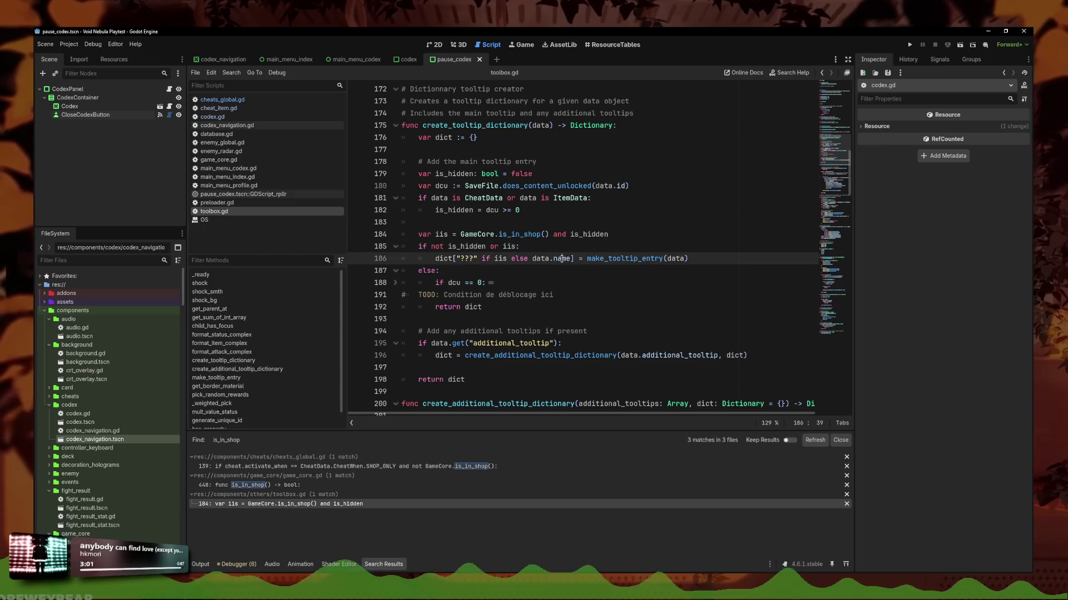
{"action": "left_click", "coordinate": [516, 226]}
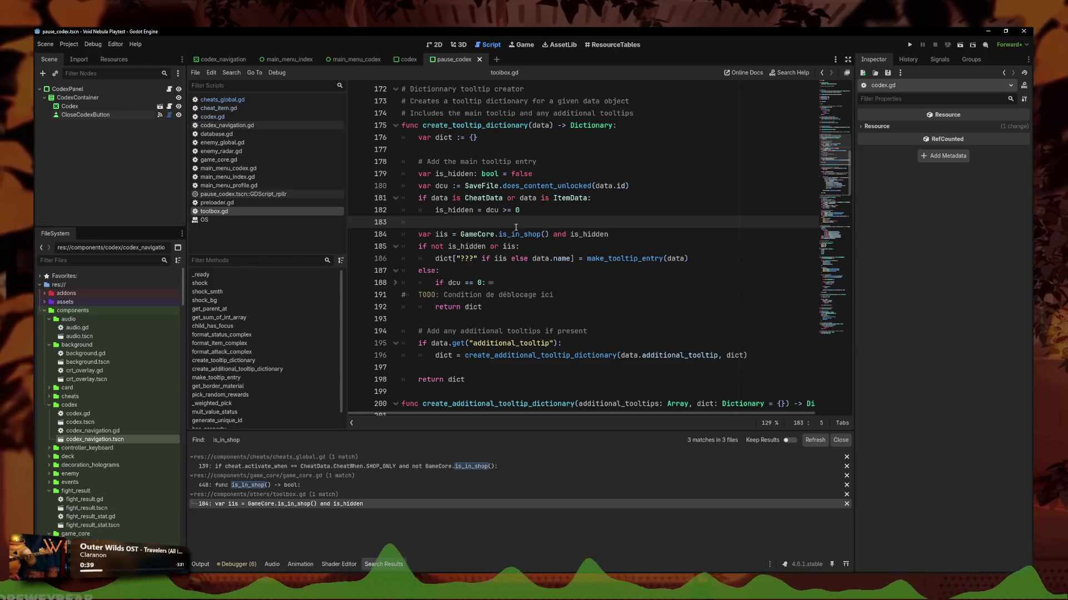
{"action": "key", "text": "Return"}
- Add print(GameCore.is_in_shop()) on toolbox.gd line 184 and run the project
{"action": "type", "text": "print("}
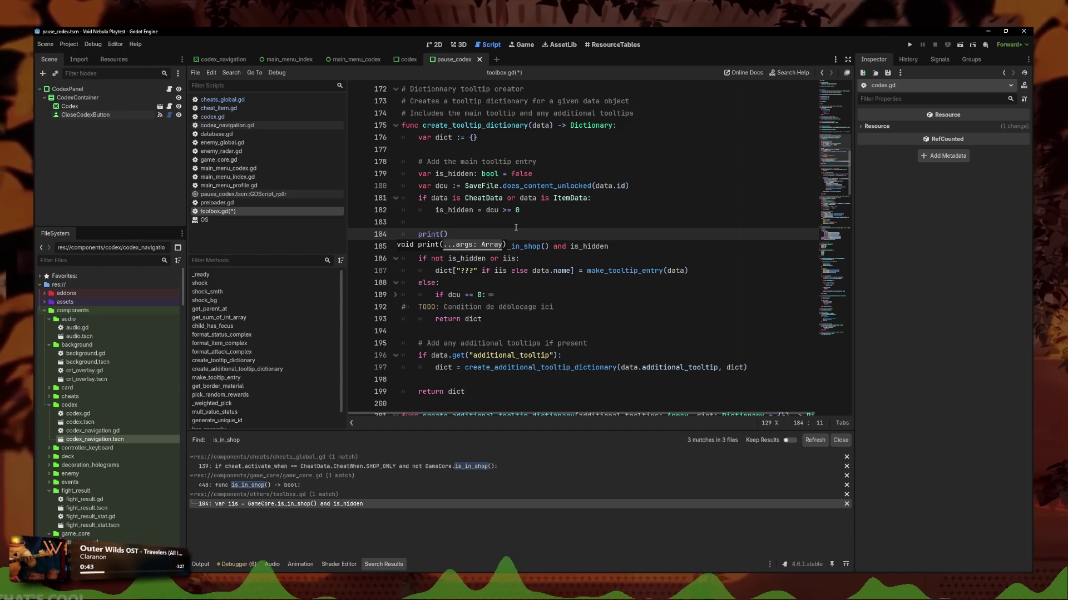
{"action": "type", "text": "GameCore.is"}
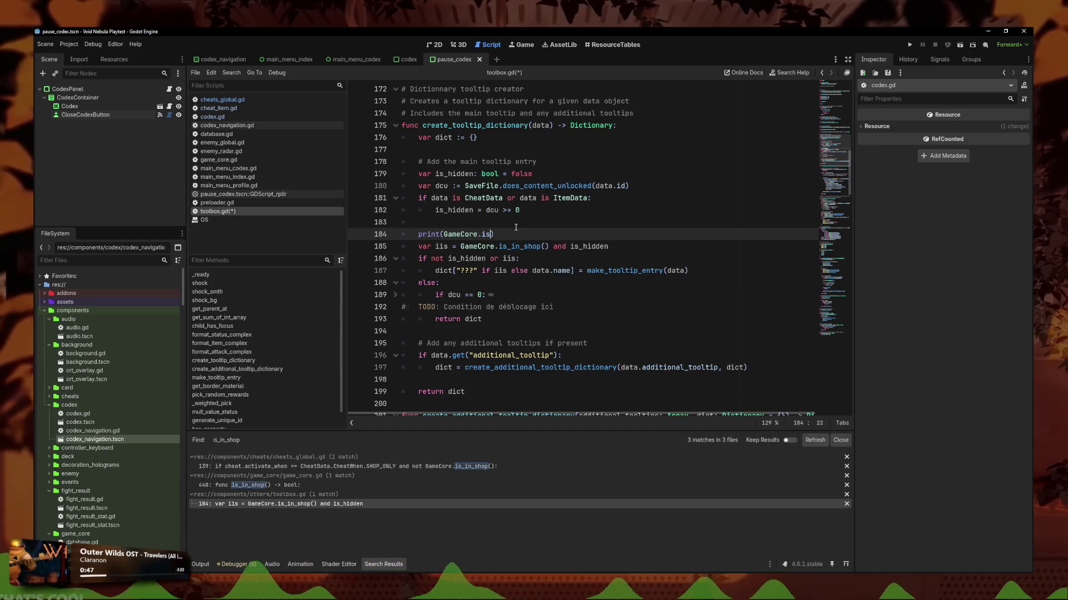
{"action": "type", "text": "in_shop("}
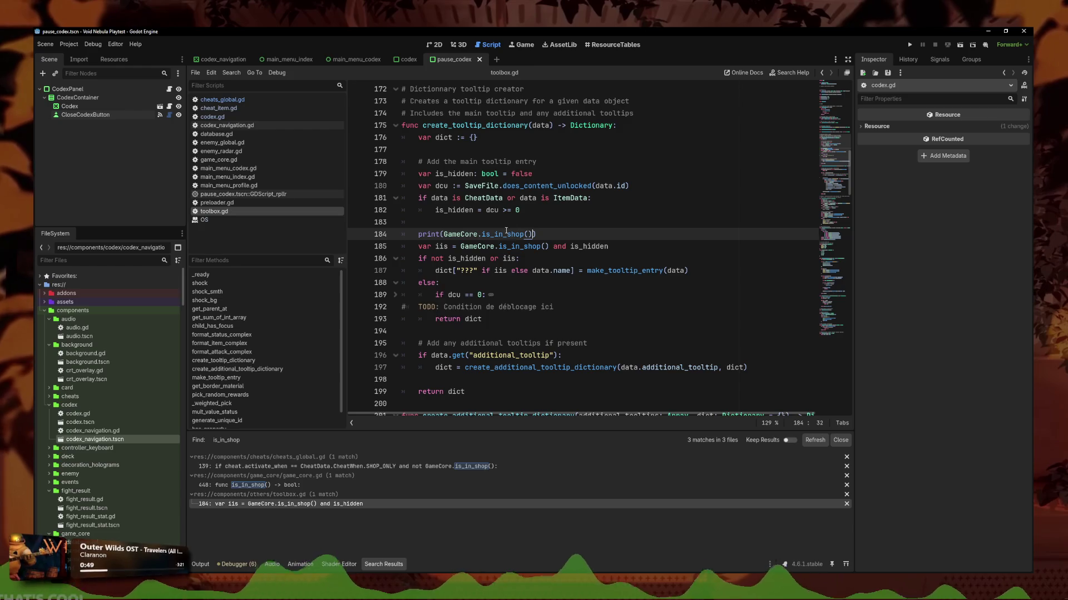
{"action": "left_click", "coordinate": [909, 45]}
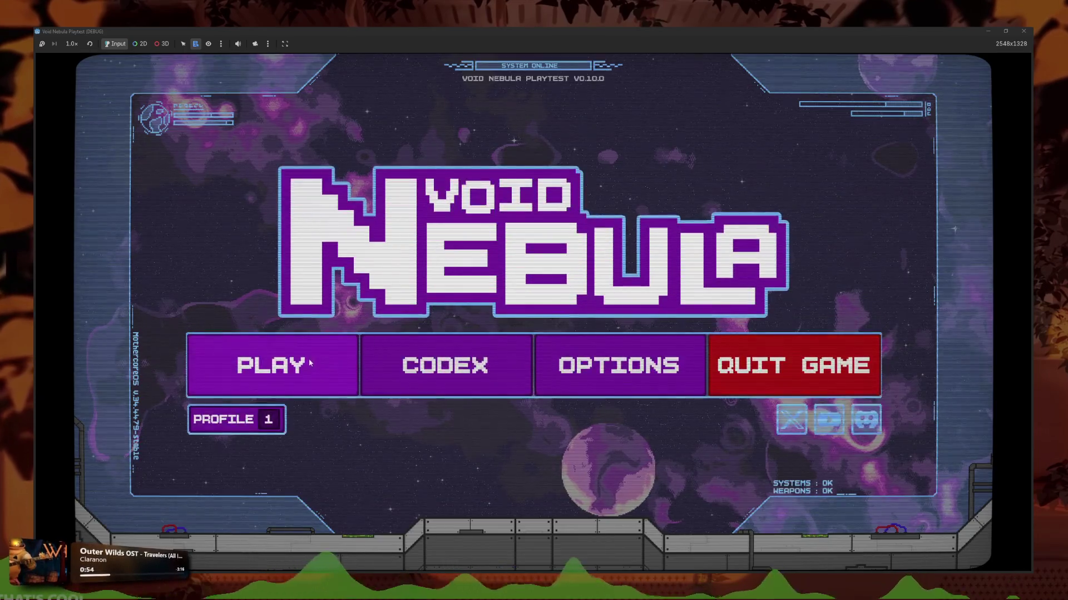
- View the Codex categories in Void Nebula, then go back to the main menu
{"action": "left_click", "coordinate": [485, 370]}
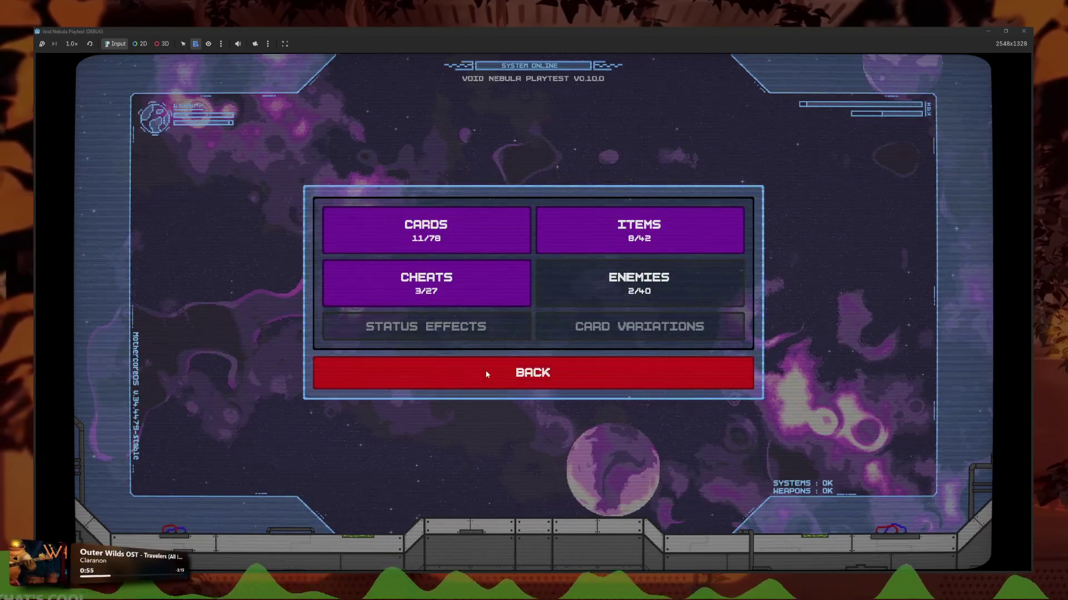
{"action": "left_click", "coordinate": [485, 370]}
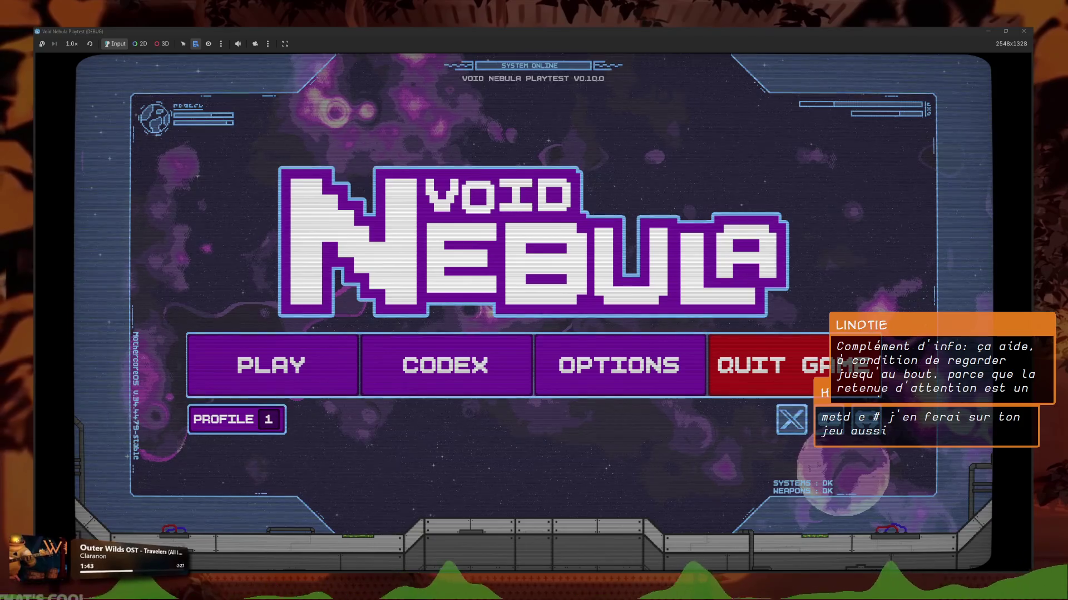
{"action": "key", "text": "alt+Tab"}
{"action": "key", "text": "alt+Tab"}
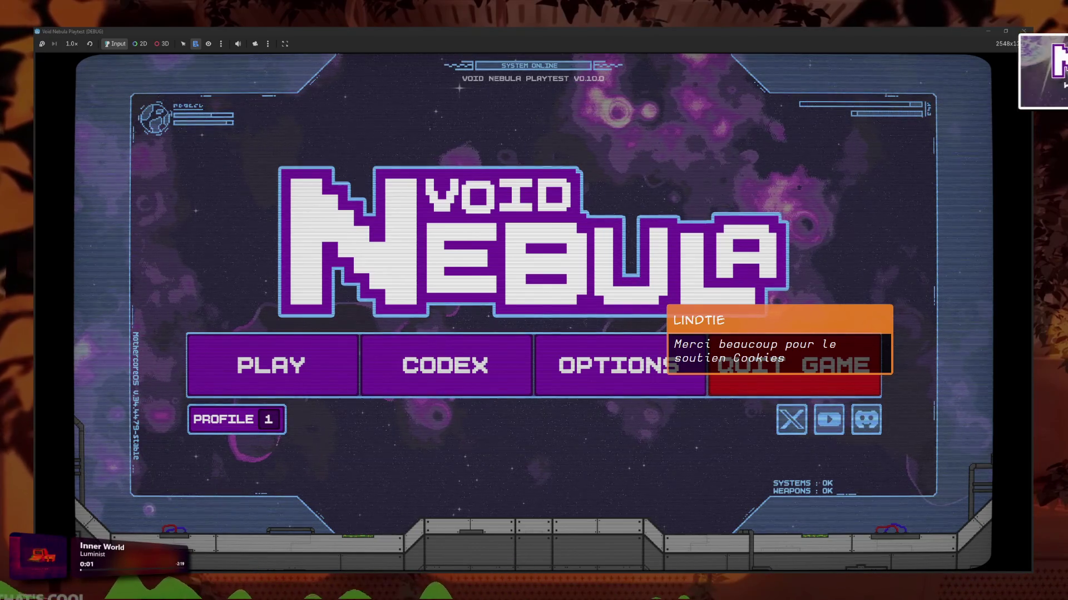
- Close the running Void Nebula window to stop the debug session
{"action": "left_click_drag", "start_coordinate": [550, 31], "coordinate": [545, 112]}
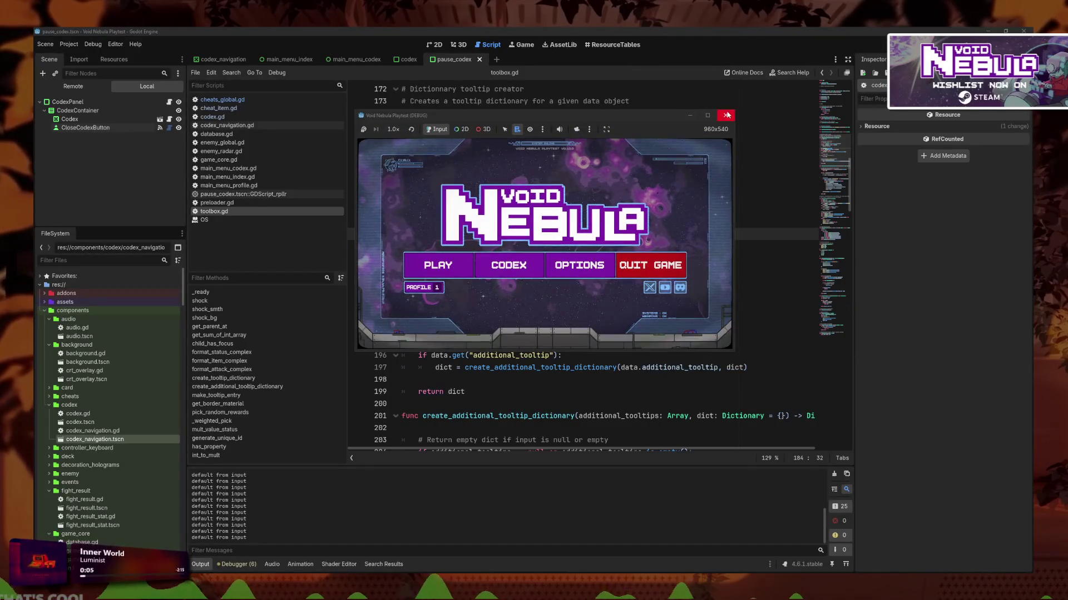
{"action": "left_click", "coordinate": [727, 115]}
{"action": "left_click", "coordinate": [554, 368]}
- Review toolbox.gd tooltip lines 184–189, toggle the line 189 fold, and relaunch with F5
{"action": "left_click", "coordinate": [556, 282]}
{"action": "left_click", "coordinate": [584, 247]}
{"action": "double_click", "coordinate": [676, 270]}
{"action": "left_click", "coordinate": [528, 234]}
{"action": "left_click", "coordinate": [500, 258]}
{"action": "left_click", "coordinate": [477, 295]}
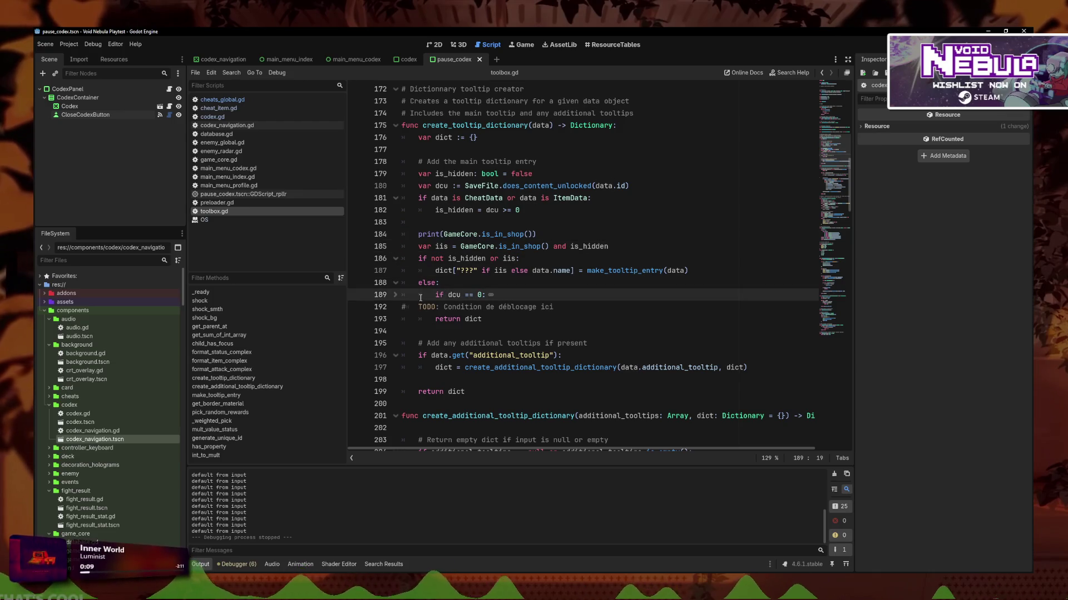
{"action": "left_click", "coordinate": [395, 296]}
{"action": "left_click", "coordinate": [395, 296]}
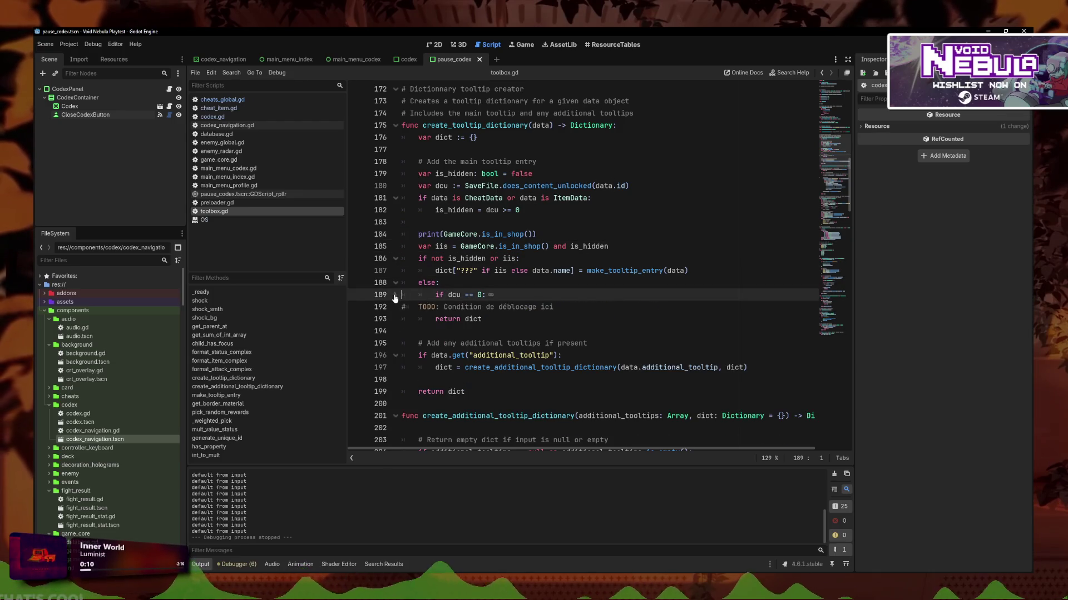
{"action": "left_click", "coordinate": [595, 234]}
{"action": "key", "text": "F5"}
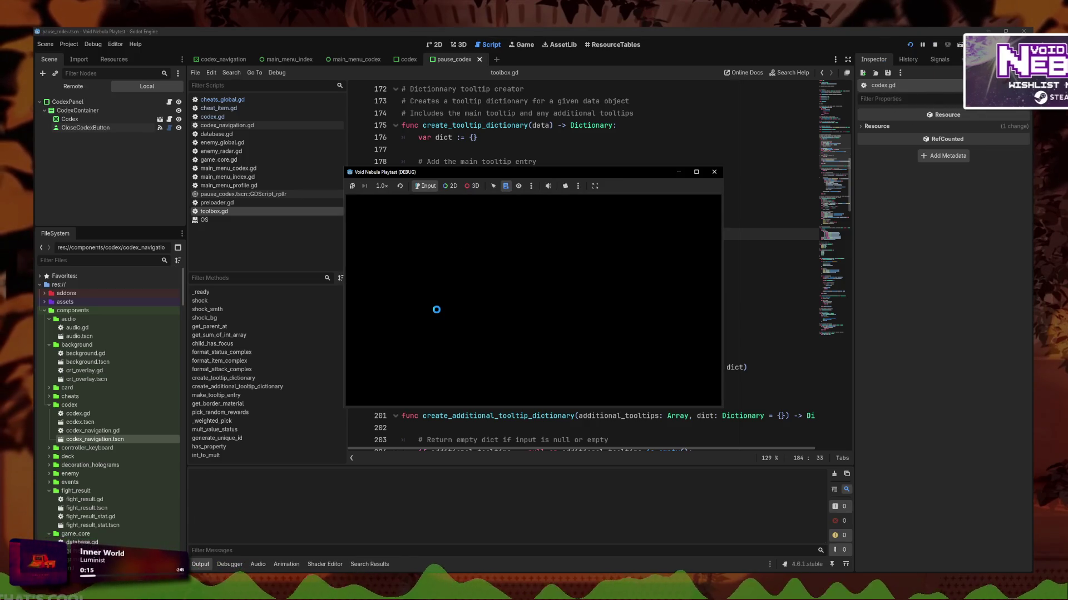
- Continue the saved Faceless run and leave the shop for the next round
{"action": "left_click", "coordinate": [448, 334]}
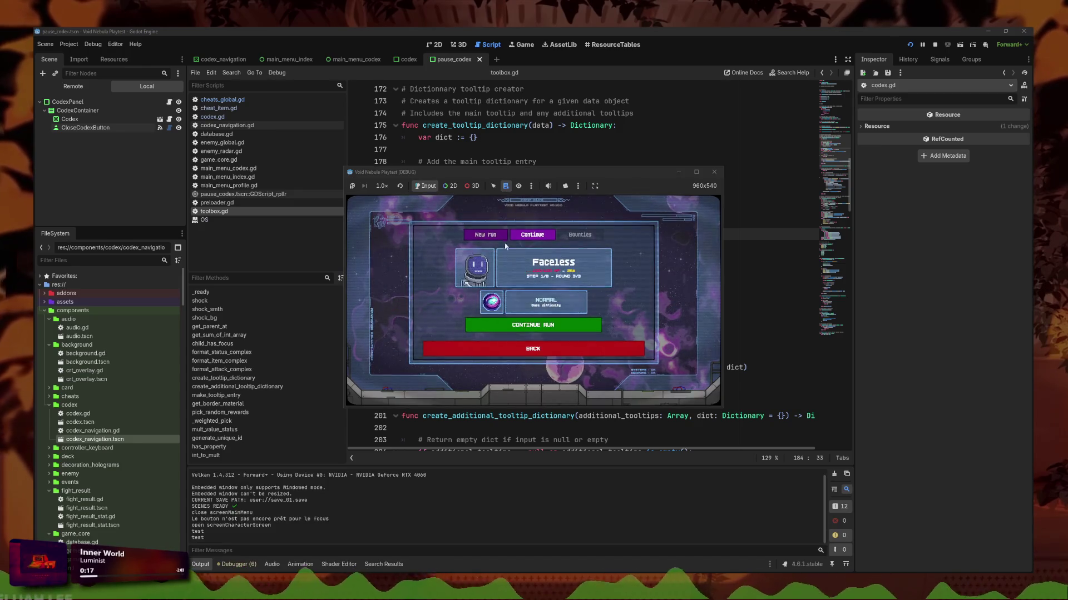
{"action": "left_click", "coordinate": [491, 237]}
{"action": "left_click", "coordinate": [521, 236]}
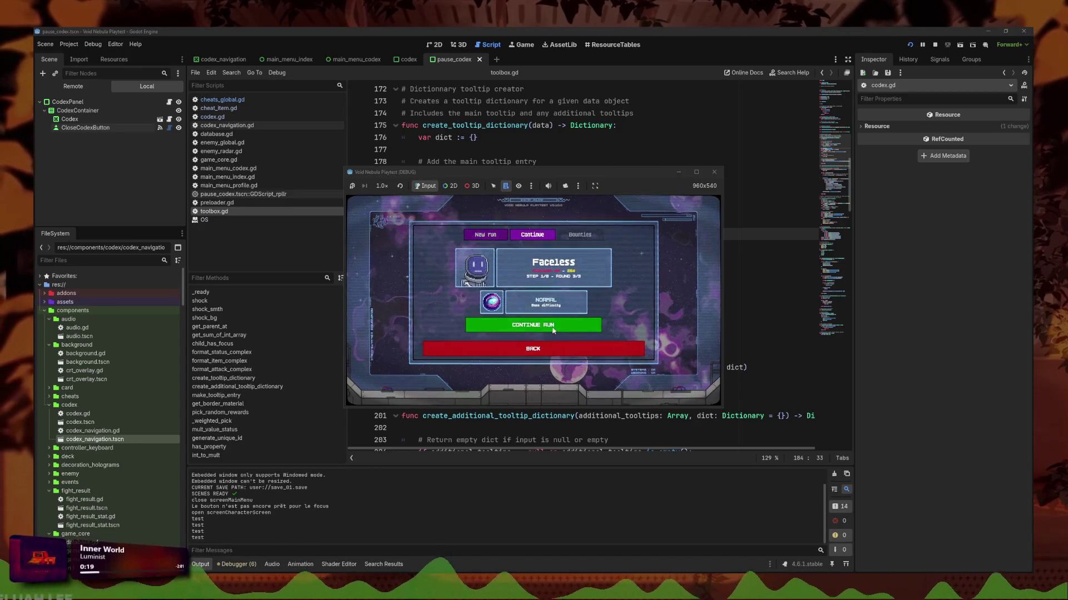
{"action": "left_click", "coordinate": [552, 320]}
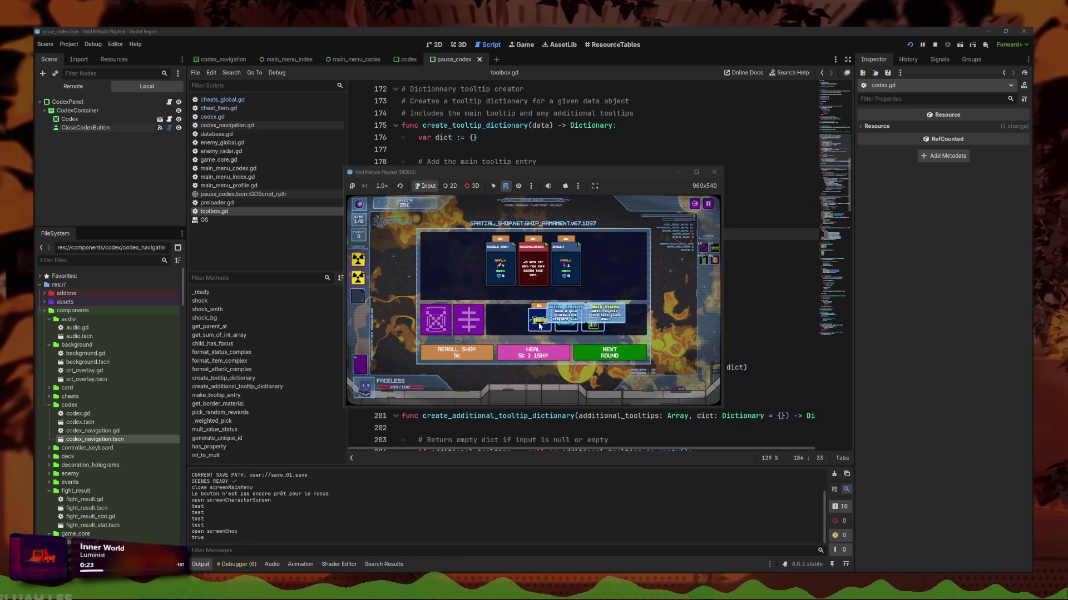
{"action": "left_click", "coordinate": [590, 353]}
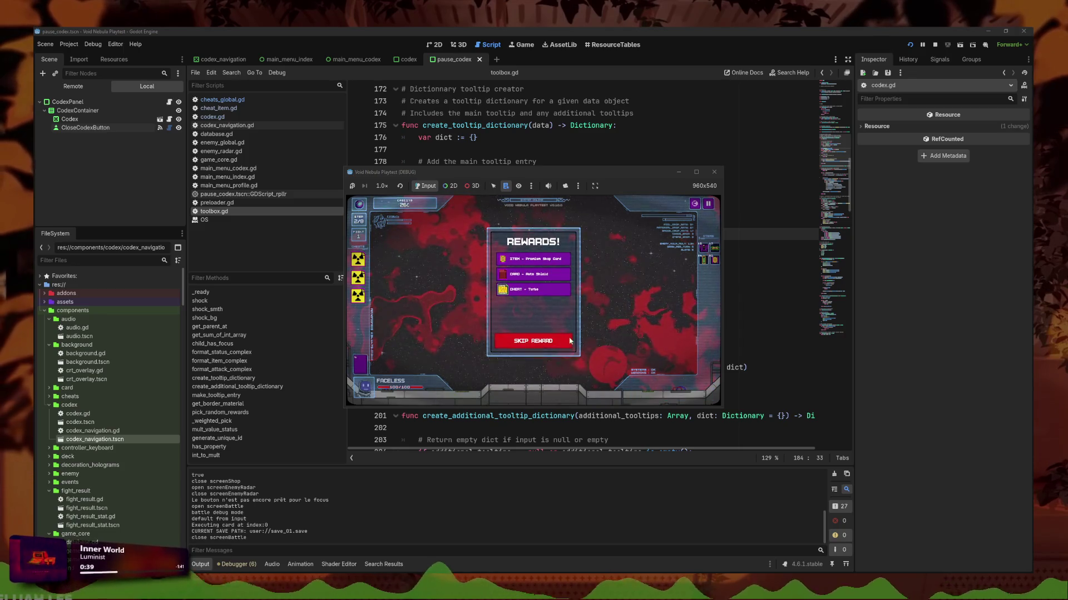
- Claim the item reward, skip the rest, and advance past the kill summary to the shop
{"action": "mouse_move", "coordinate": [556, 293]}
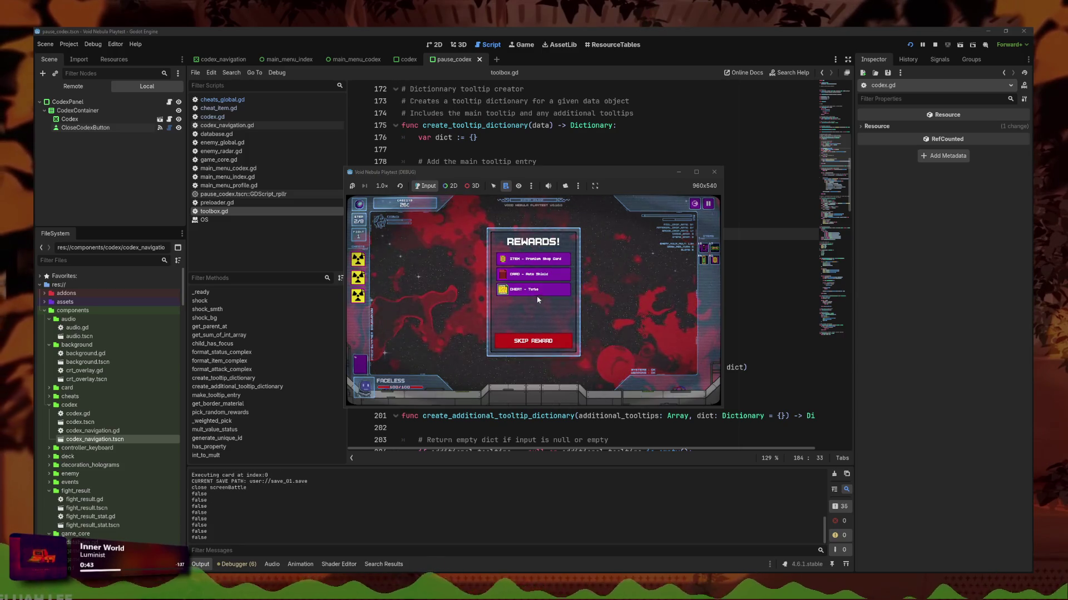
{"action": "left_click", "coordinate": [543, 292]}
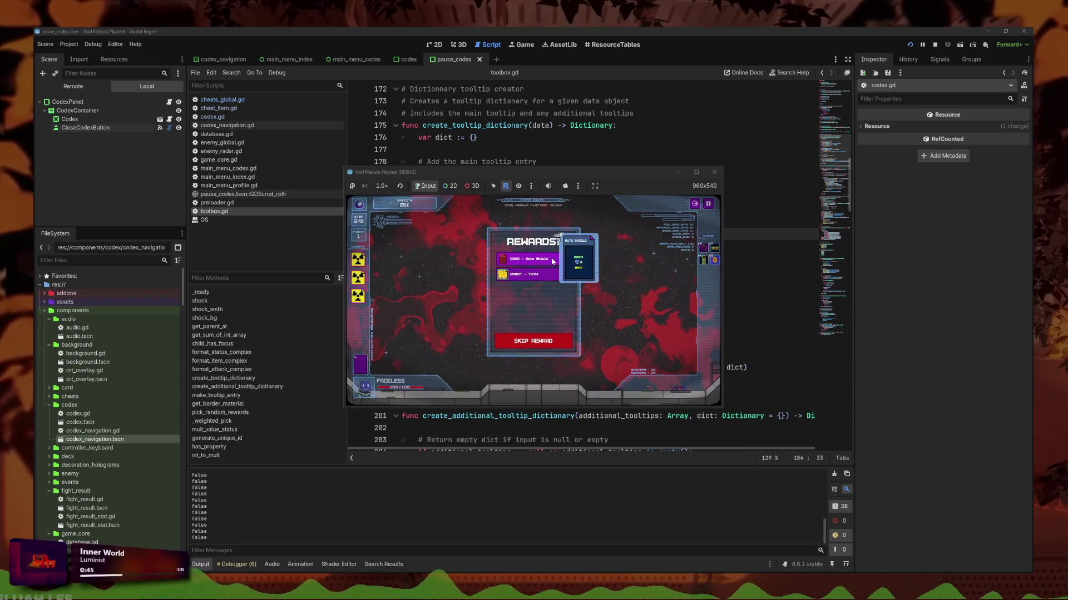
{"action": "left_click", "coordinate": [556, 341]}
{"action": "left_click", "coordinate": [589, 346]}
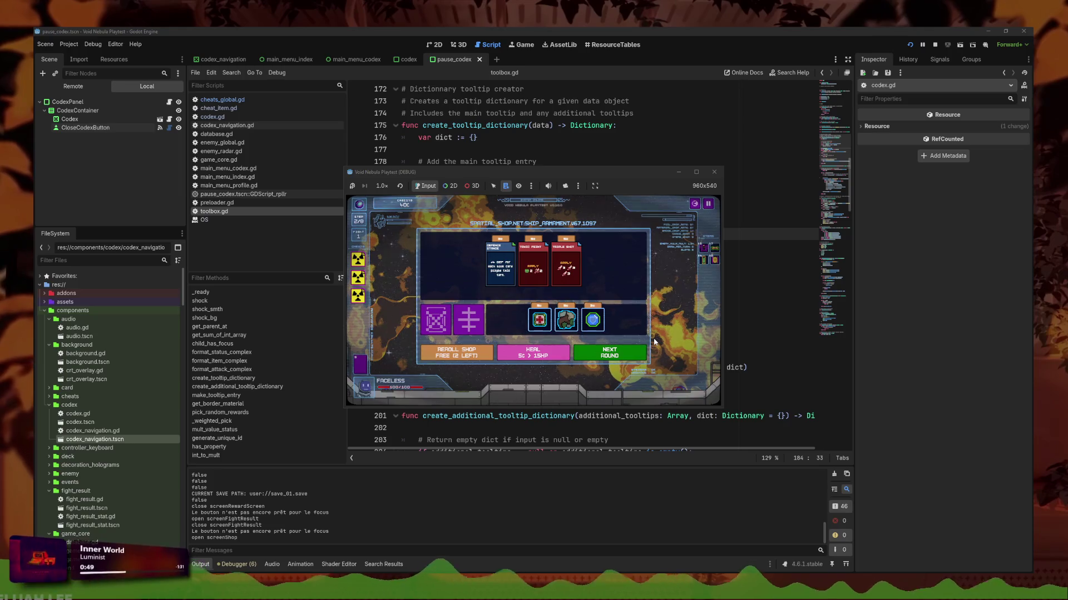
- Check the shop relic and Recycle item tooltips, then stop the debug run
{"action": "mouse_move", "coordinate": [588, 320]}
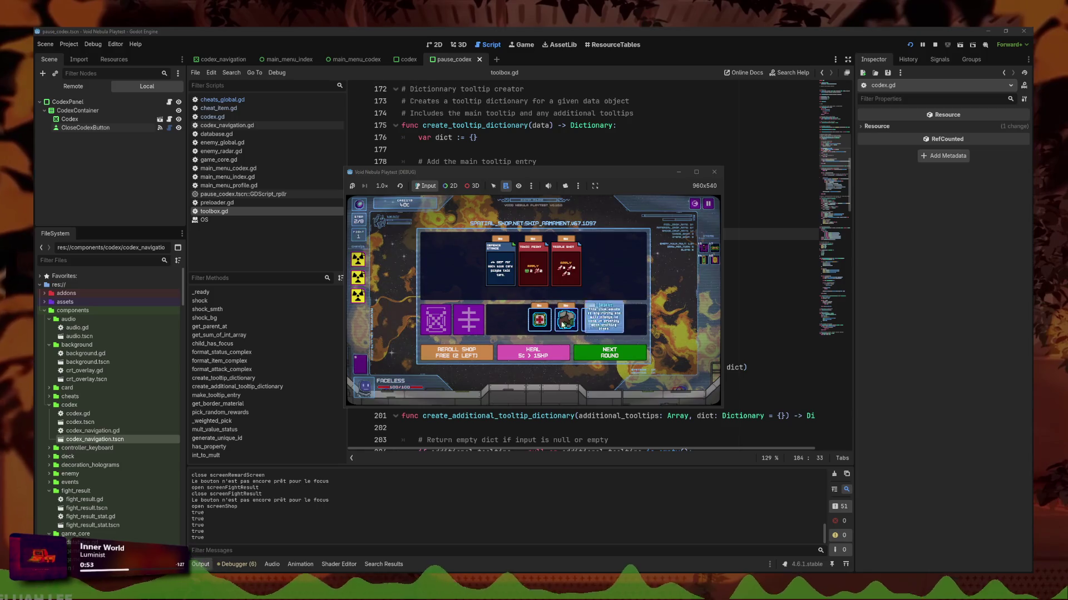
{"action": "mouse_move", "coordinate": [476, 319]}
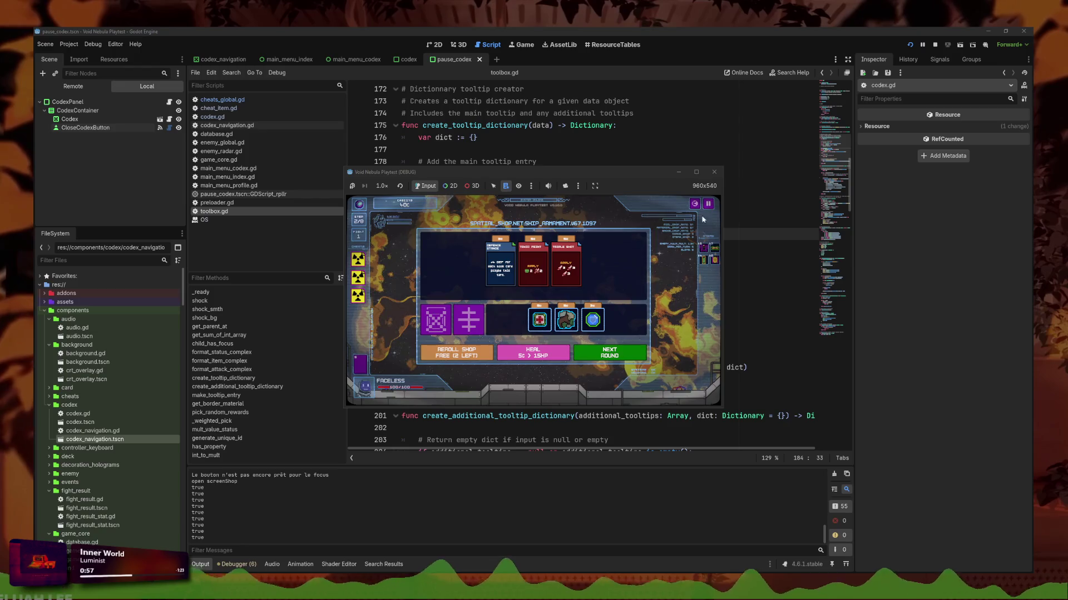
{"action": "mouse_move", "coordinate": [546, 322]}
{"action": "left_click", "coordinate": [714, 172]}
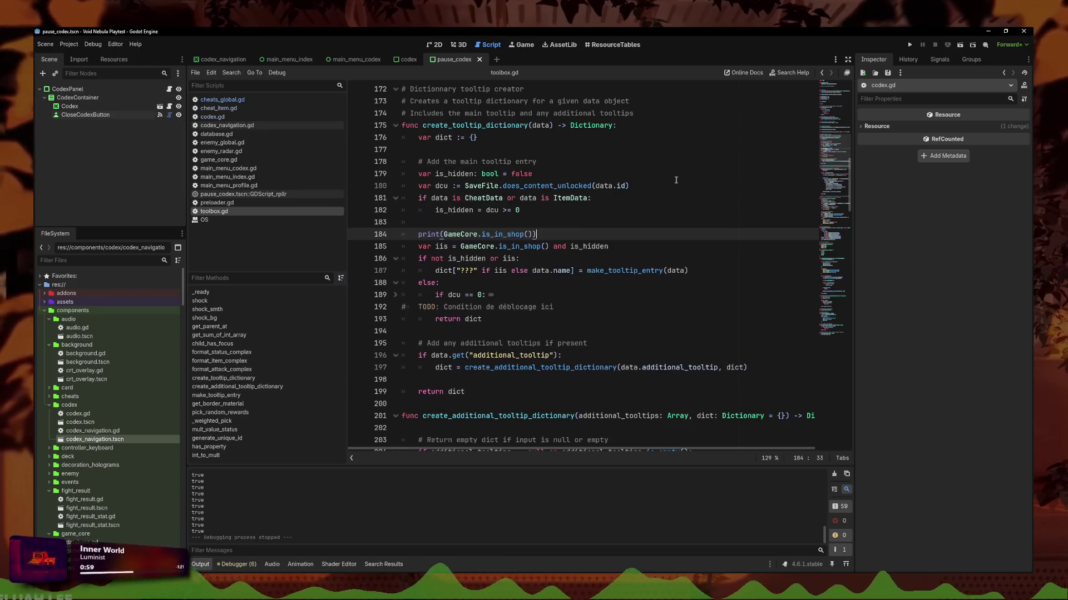
- Search all project files for print
{"action": "left_click", "coordinate": [639, 198]}
{"action": "left_click", "coordinate": [231, 72]}
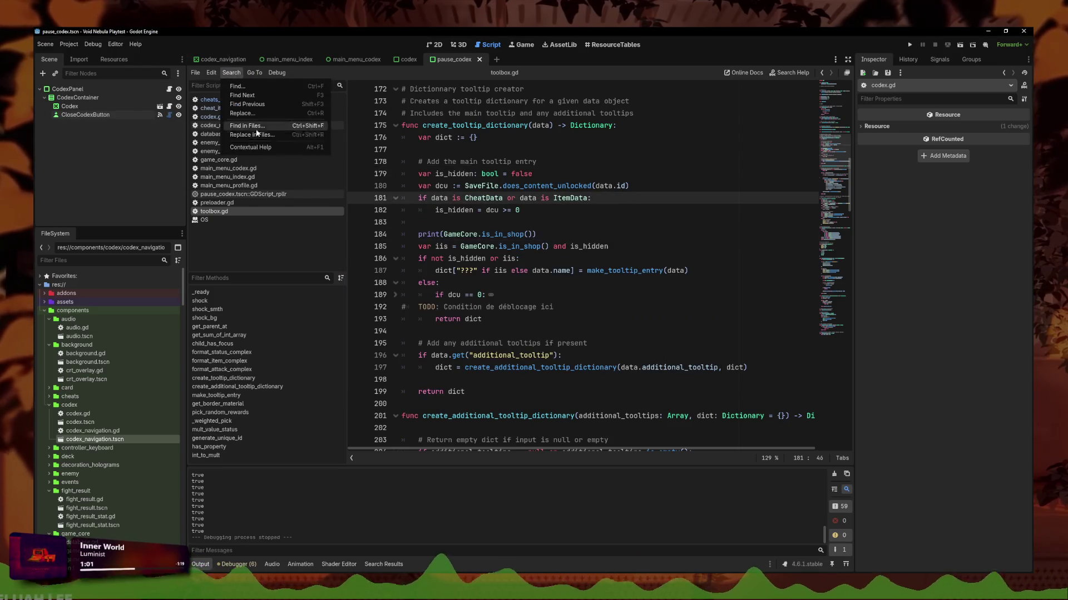
{"action": "left_click", "coordinate": [261, 131]}
{"action": "type", "text": "print"}
{"action": "key", "text": "Return"}
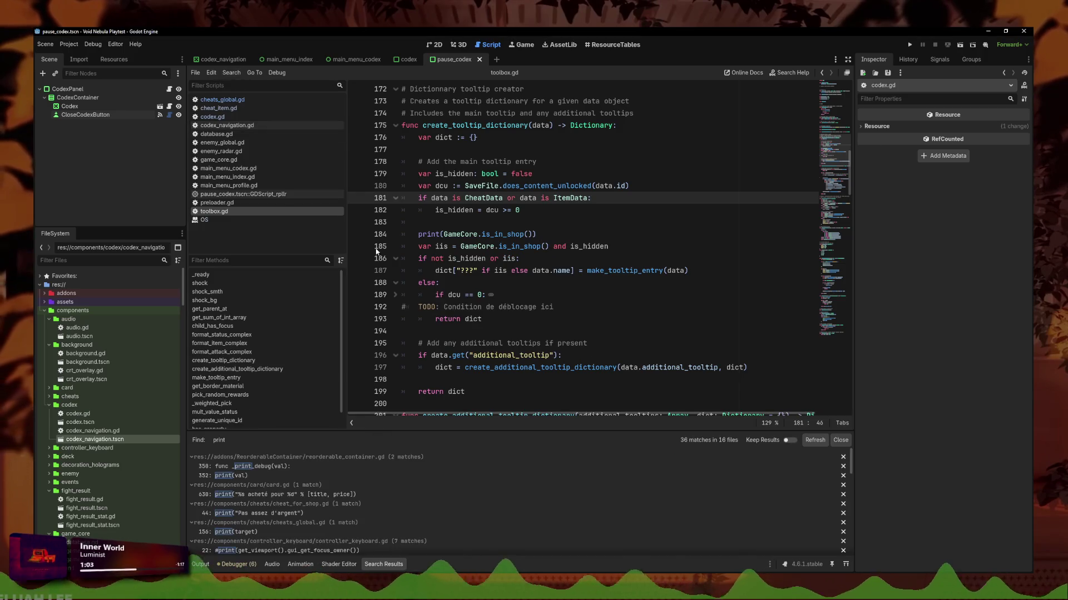
- Delete the print(target) debug line in cheats_global.gd
{"action": "left_click", "coordinate": [270, 465]}
{"action": "left_click", "coordinate": [270, 474]}
{"action": "scroll", "coordinate": [256, 501], "scroll_direction": "down", "scroll_amount": 3}
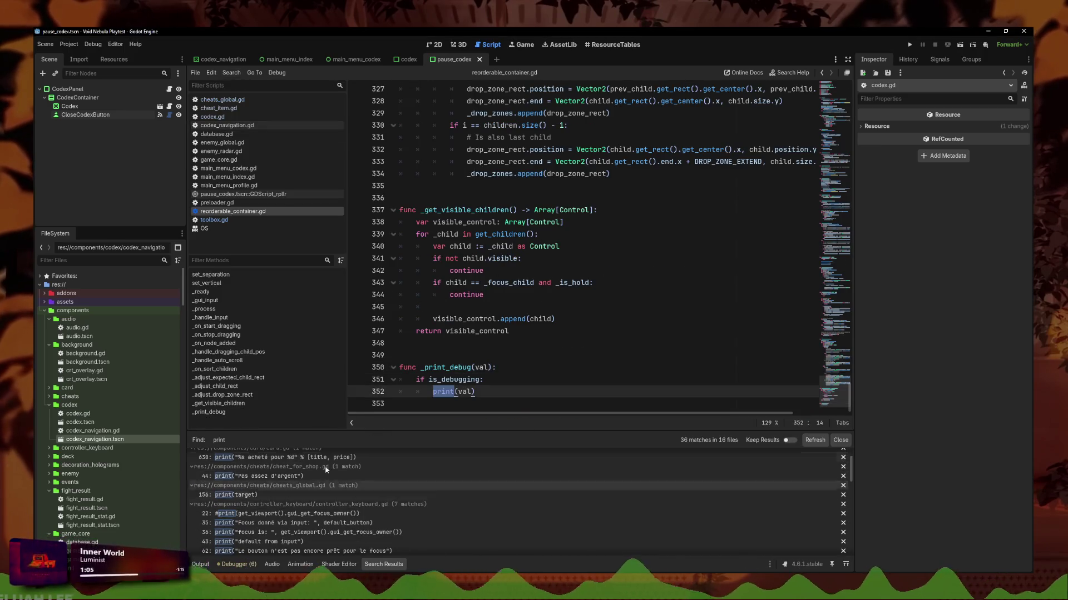
{"action": "left_click", "coordinate": [234, 482]}
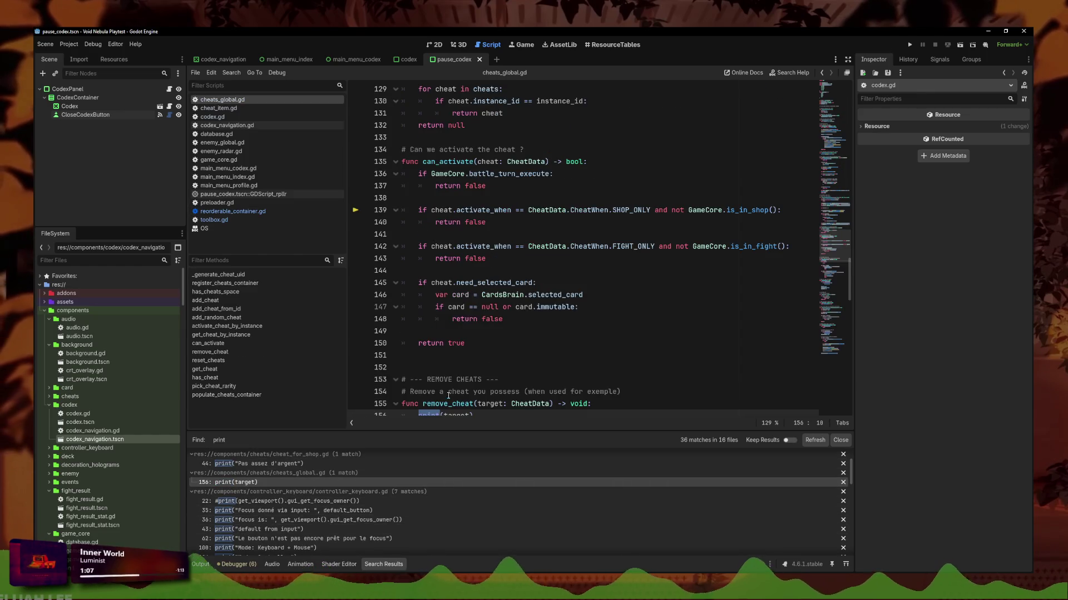
{"action": "left_click", "coordinate": [482, 344]}
{"action": "key", "text": "ctrl+shift+k"}
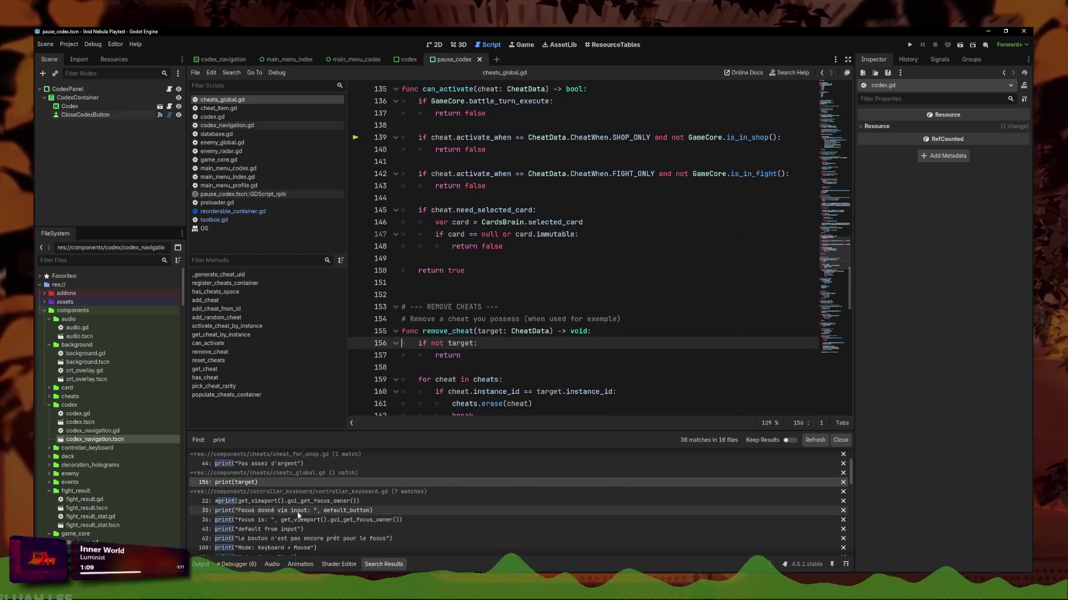
- Delete the print("test") line in main_menu_character_screen.gd and save
{"action": "scroll", "coordinate": [272, 512], "scroll_direction": "down", "scroll_amount": 2}
{"action": "scroll", "coordinate": [272, 514], "scroll_direction": "down", "scroll_amount": 1}
{"action": "scroll", "coordinate": [278, 517], "scroll_direction": "down", "scroll_amount": 3}
{"action": "scroll", "coordinate": [289, 519], "scroll_direction": "down", "scroll_amount": 5}
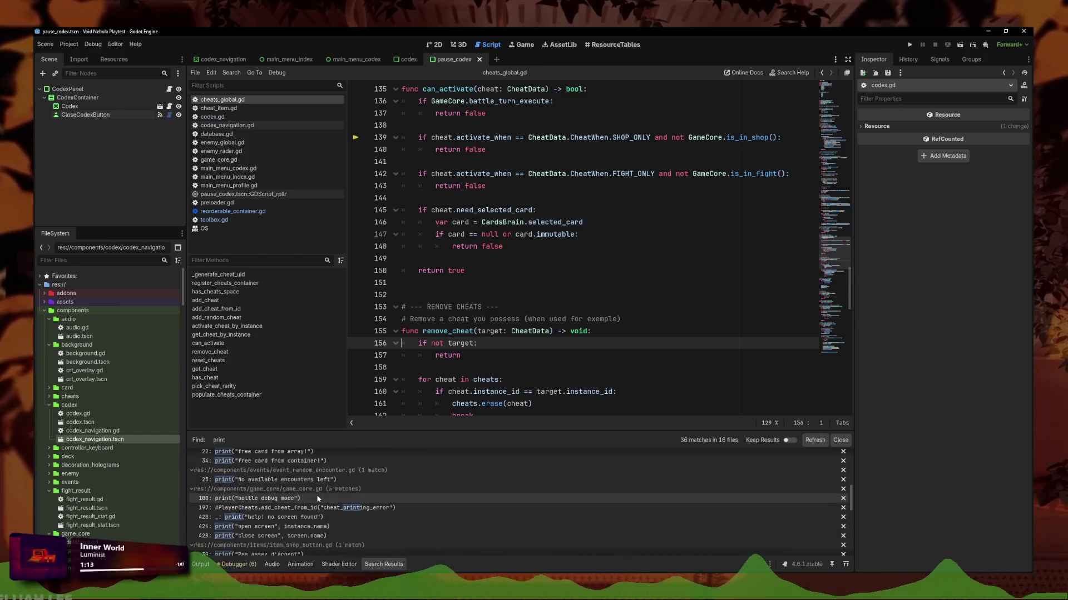
{"action": "left_click", "coordinate": [255, 536]}
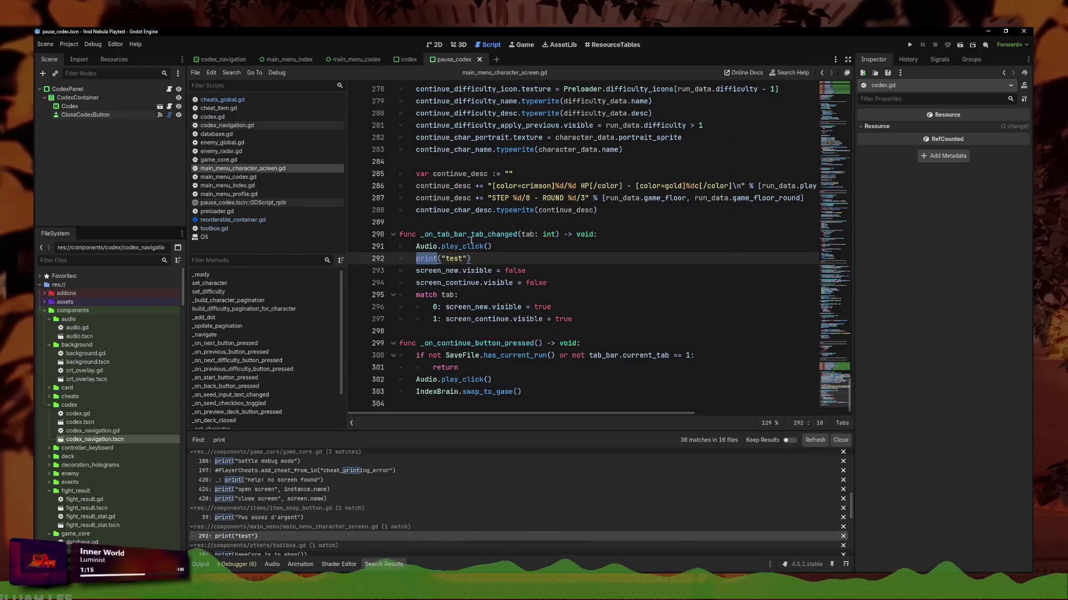
{"action": "key", "text": "ctrl+shift+k"}
{"action": "key", "text": "ctrl+s"}
- Jump from toolbox.gd line 184 to the is_in_shop definition in game_core.gd and copy it
{"action": "scroll", "coordinate": [283, 500], "scroll_direction": "down", "scroll_amount": 5}
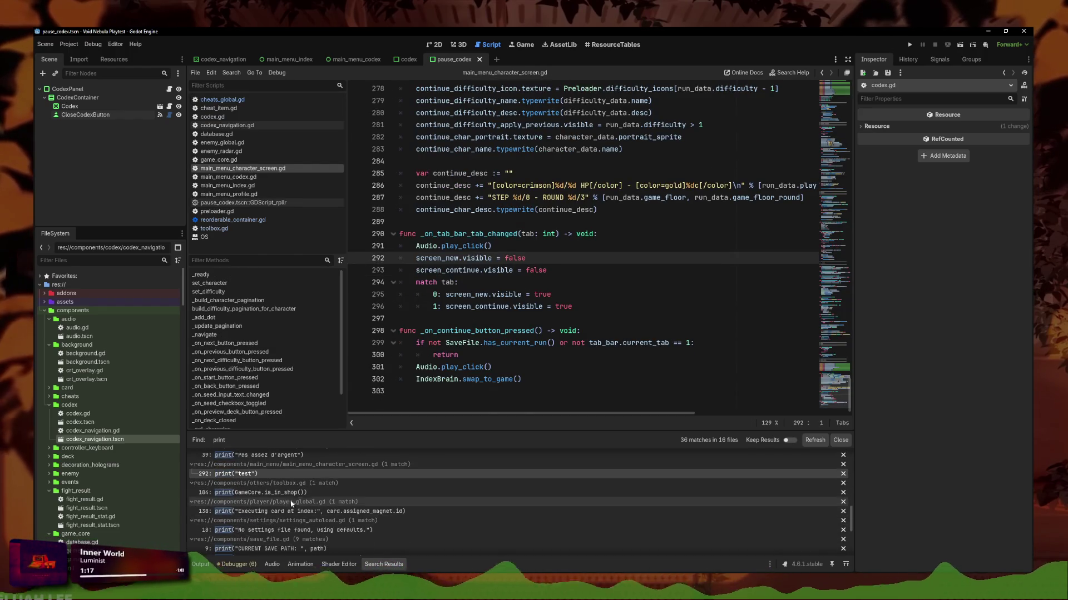
{"action": "left_click", "coordinate": [290, 493]}
{"action": "key", "text": "End"}
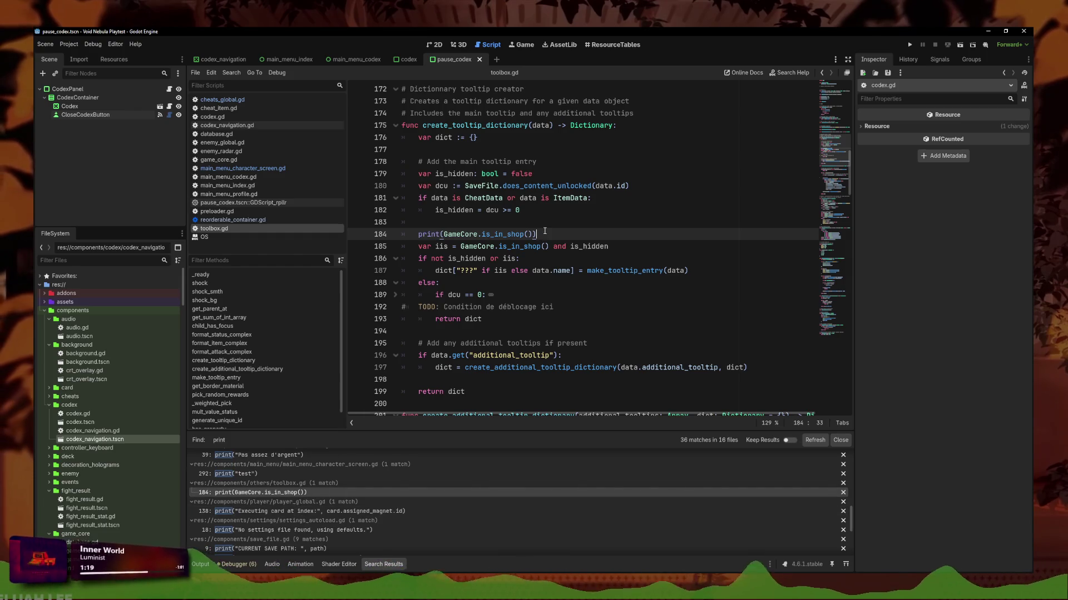
{"action": "left_click", "coordinate": [498, 234]}
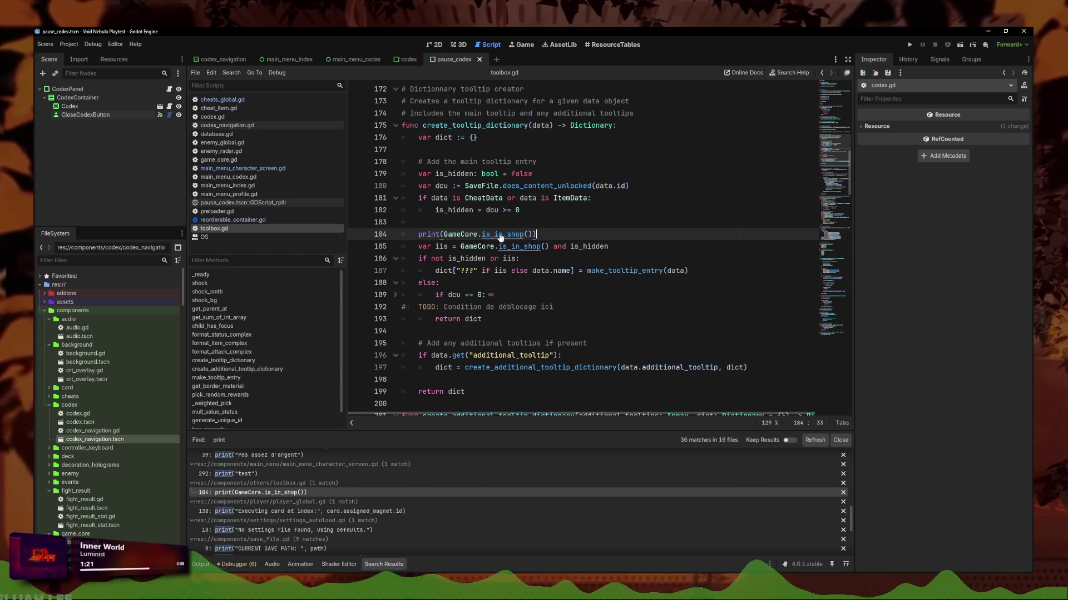
{"action": "left_click", "coordinate": [498, 234], "text": "ctrl"}
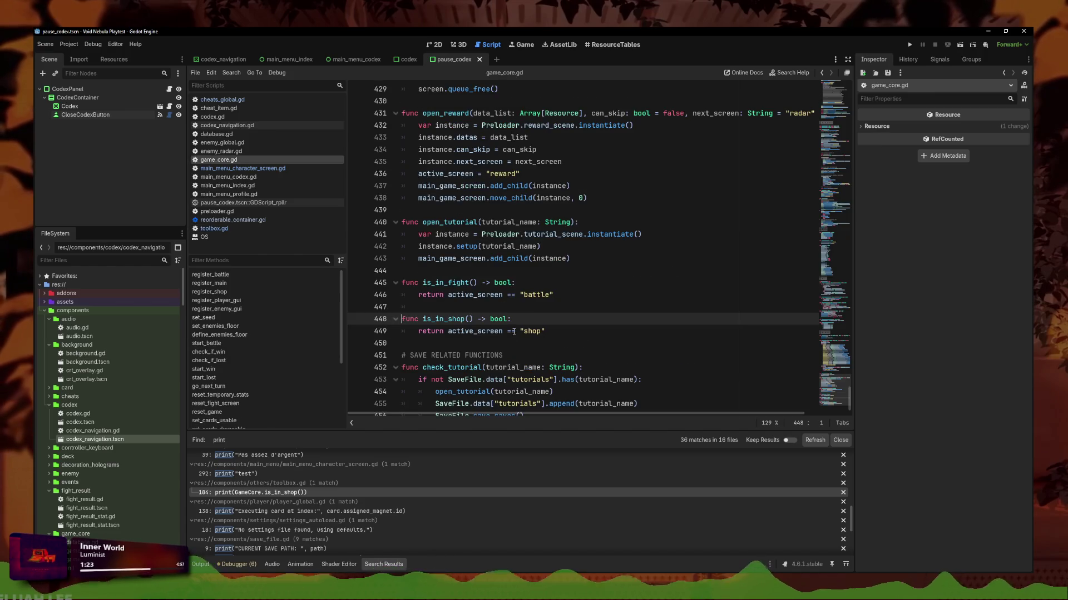
{"action": "key", "text": "ctrl+c"}
{"action": "left_click", "coordinate": [565, 326]}
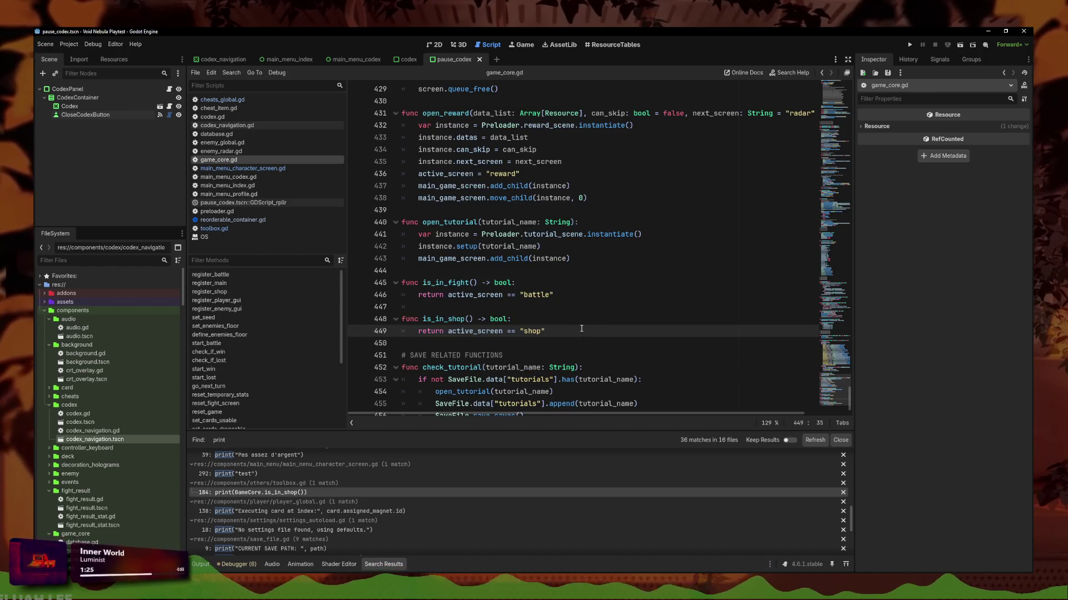
- Paste a duplicate of is_in_shop below the original and fix its indentation
{"action": "key", "text": "Return"}
{"action": "key", "text": "Return"}
{"action": "key", "text": "ctrl+v"}
{"action": "key", "text": "Up"}
{"action": "key", "text": "Home"}
{"action": "key", "text": "BackSpace"}
{"action": "key", "text": "Up"}
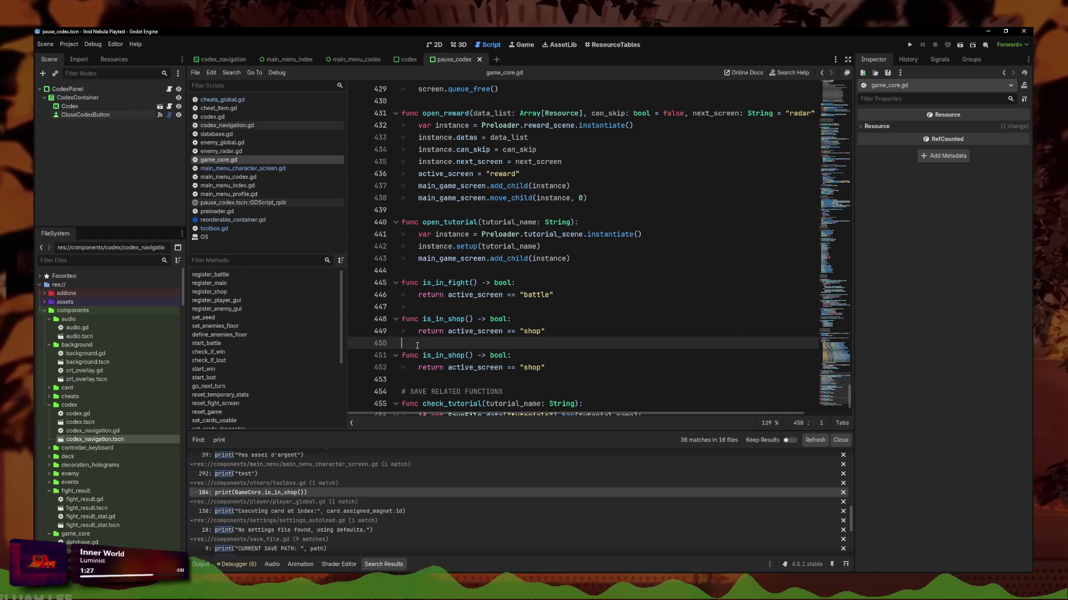
- Rename the copy to is_in_reward returning active_screen == "reward", and save
{"action": "double_click", "coordinate": [459, 358]}
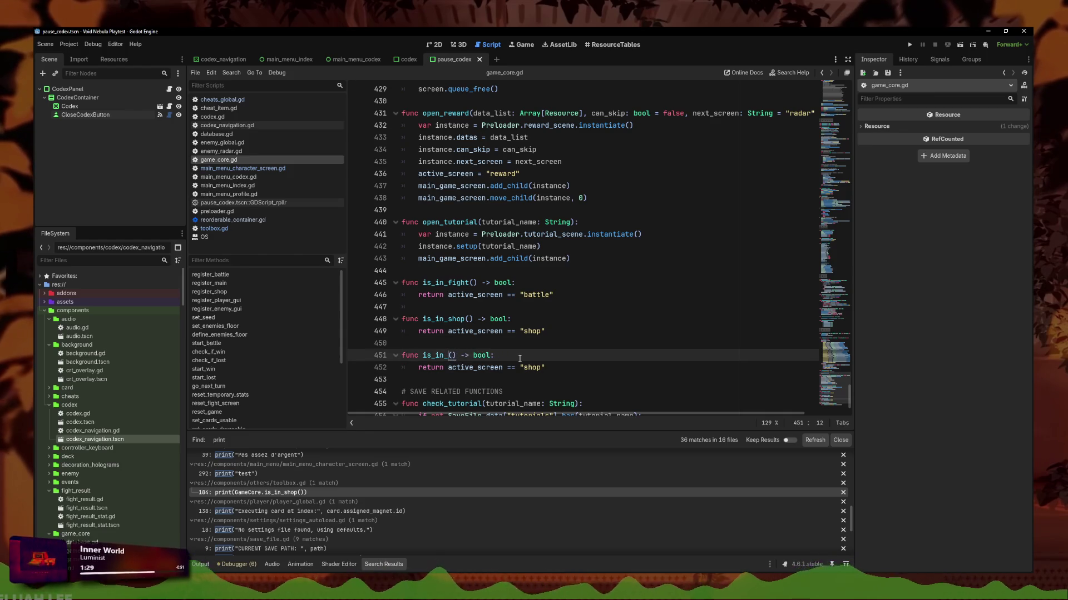
{"action": "type", "text": "reward"}
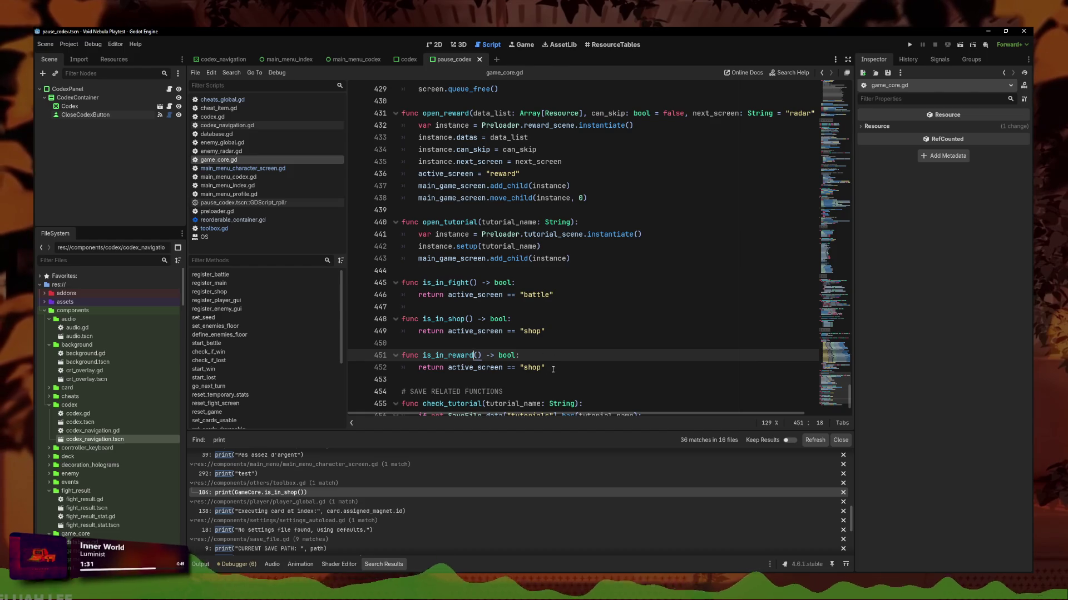
{"action": "double_click", "coordinate": [533, 368]}
{"action": "type", "text": "re"}
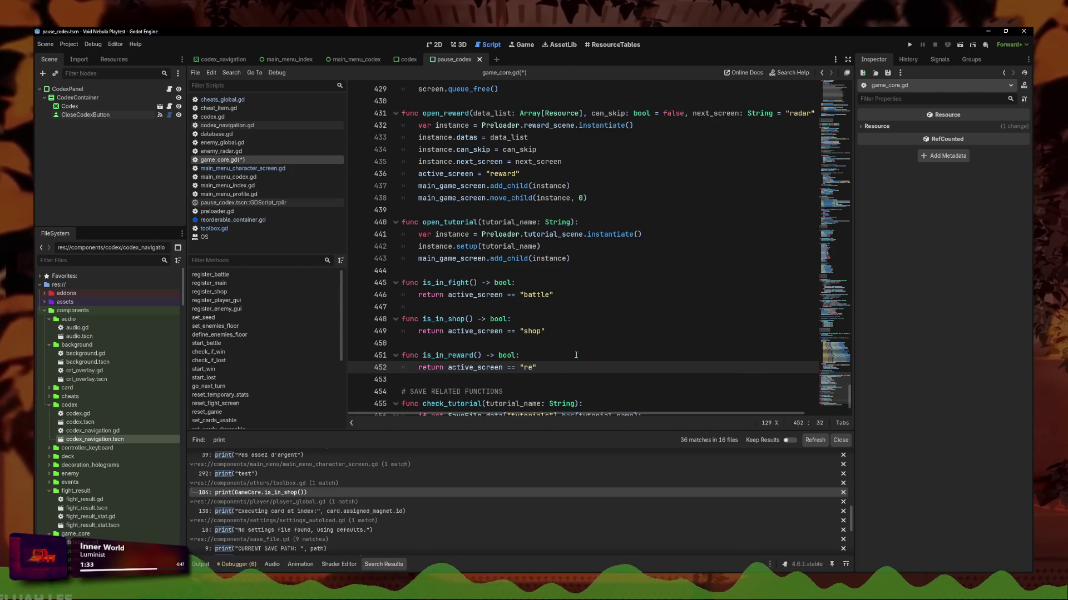
{"action": "scroll", "coordinate": [575, 355], "scroll_direction": "up", "scroll_amount": 10}
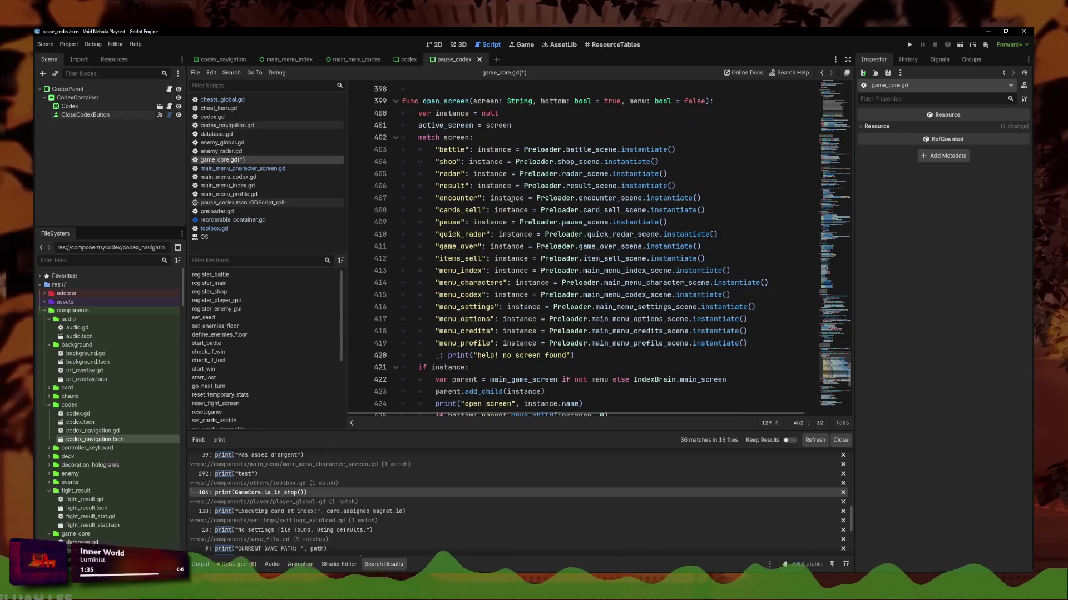
{"action": "scroll", "coordinate": [595, 274], "scroll_direction": "down", "scroll_amount": 12}
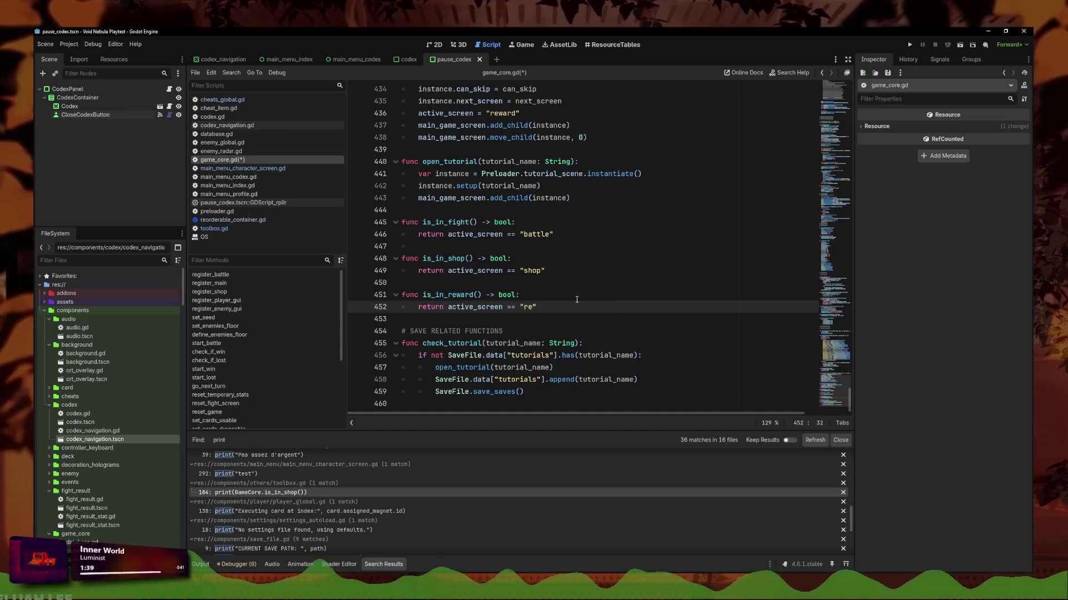
{"action": "key", "text": "End"}
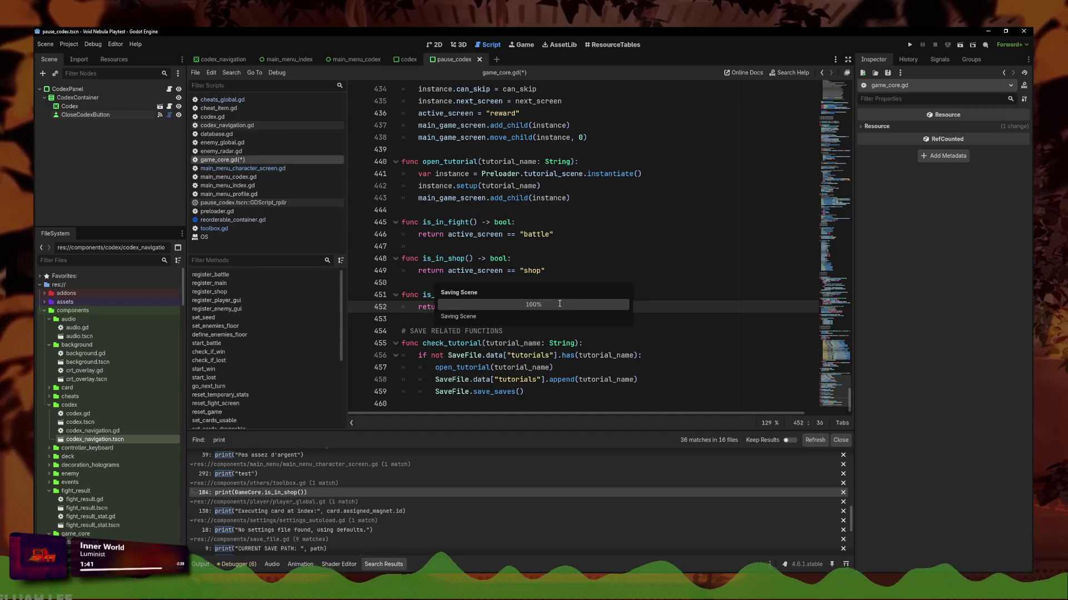
{"action": "key", "text": "ctrl+s"}
- Paste a copy of is_in_reward below it
{"action": "key", "text": "shift+Up"}
{"action": "key", "text": "shift+Home"}
{"action": "left_click", "coordinate": [628, 310]}
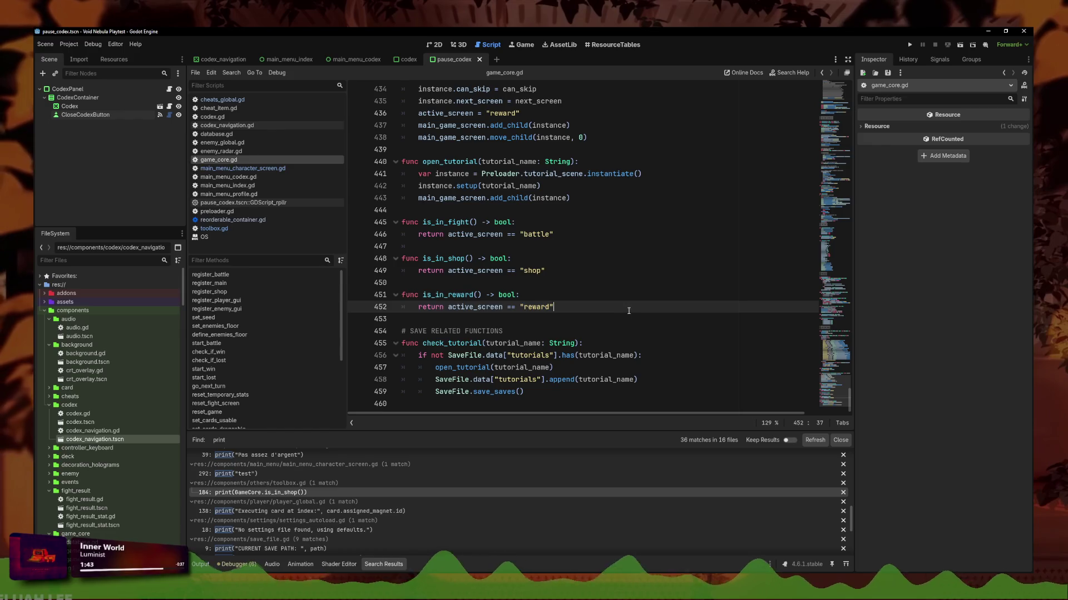
{"action": "key", "text": "Return"}
{"action": "key", "text": "Return"}
{"action": "key", "text": "ctrl+v"}
{"action": "key", "text": "Up"}
{"action": "key", "text": "Up"}
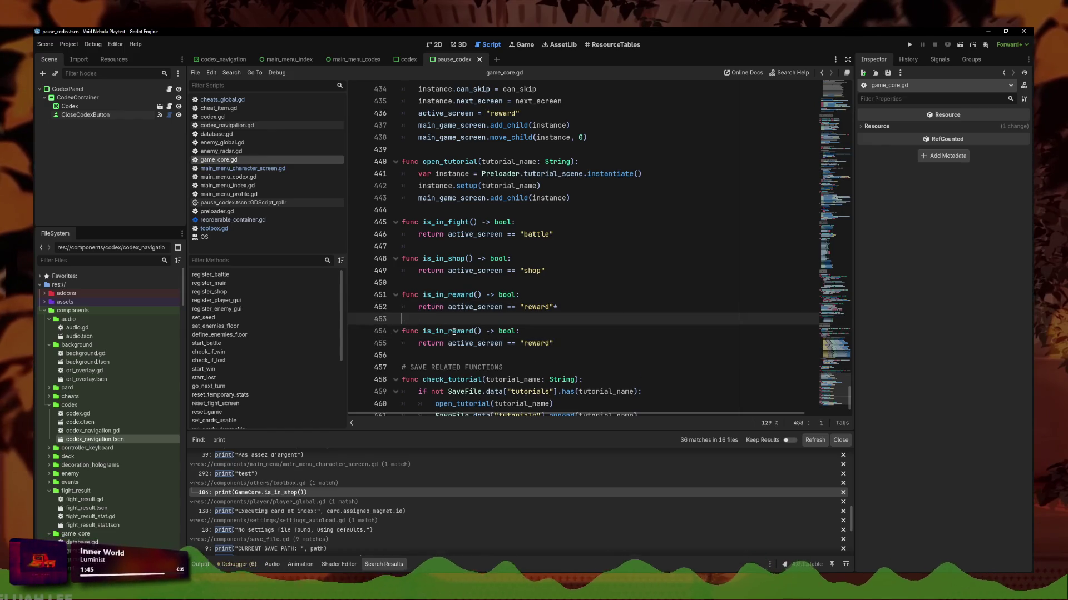
- Rename the copy to is_in_encounter returning "encounter", save, and open lines below
{"action": "double_click", "coordinate": [475, 331]}
{"action": "type", "text": "encounter"}
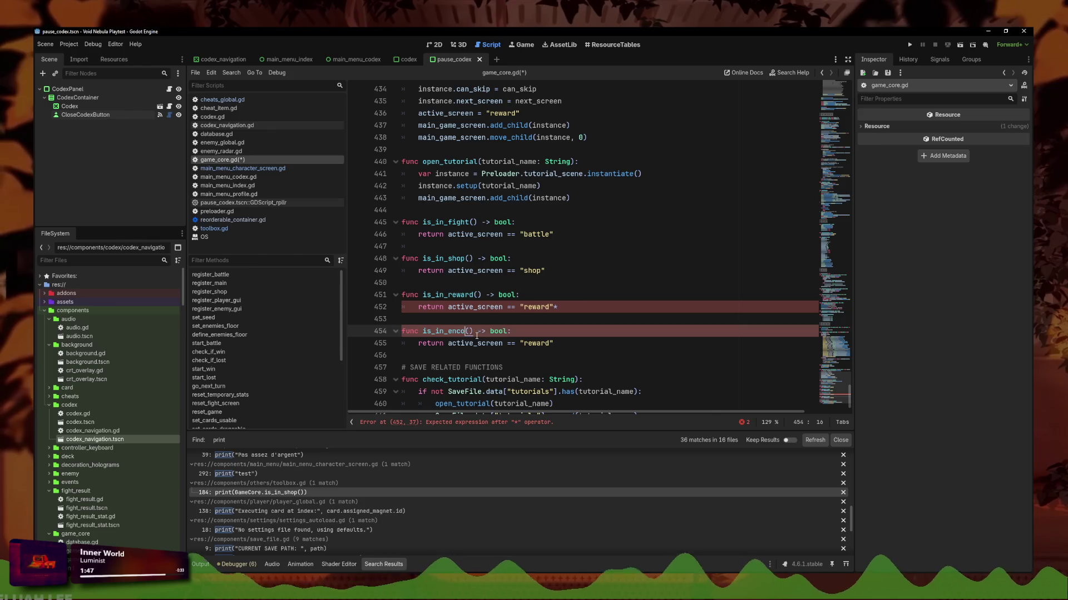
{"action": "left_click", "coordinate": [564, 307]}
{"action": "double_click", "coordinate": [531, 343]}
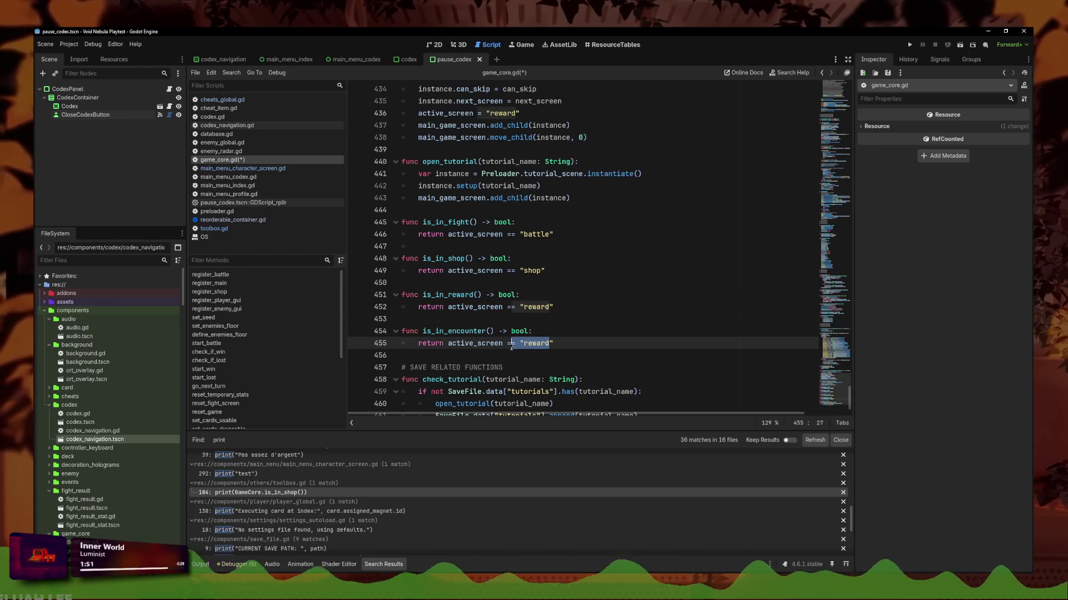
{"action": "type", "text": "encounter"}
{"action": "scroll", "coordinate": [588, 227], "scroll_direction": "up", "scroll_amount": 12}
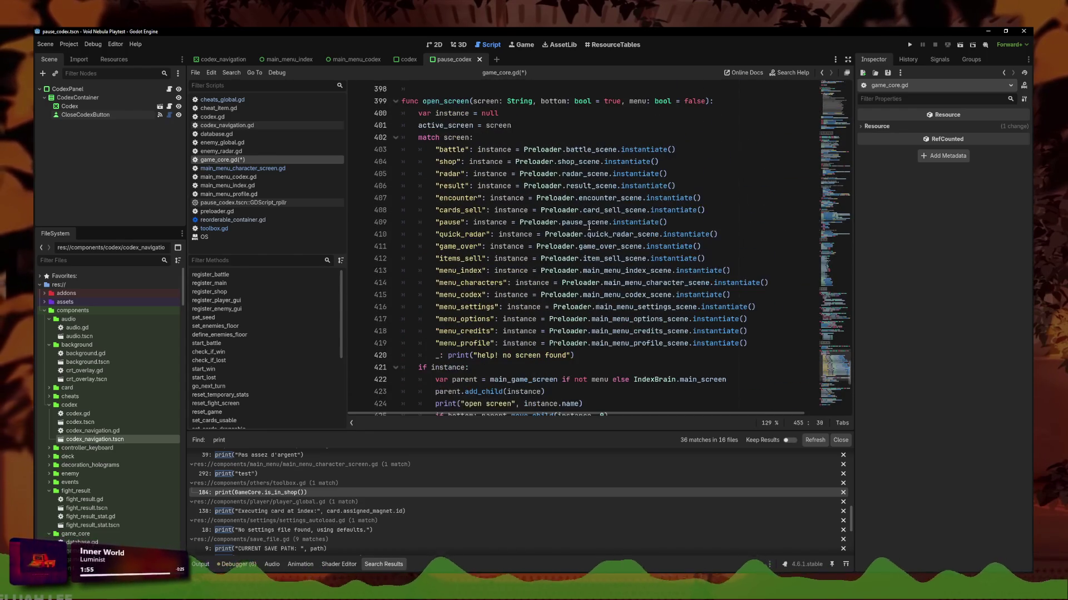
{"action": "scroll", "coordinate": [588, 227], "scroll_direction": "down", "scroll_amount": 13}
{"action": "type", "text": "en == \"encounter"}
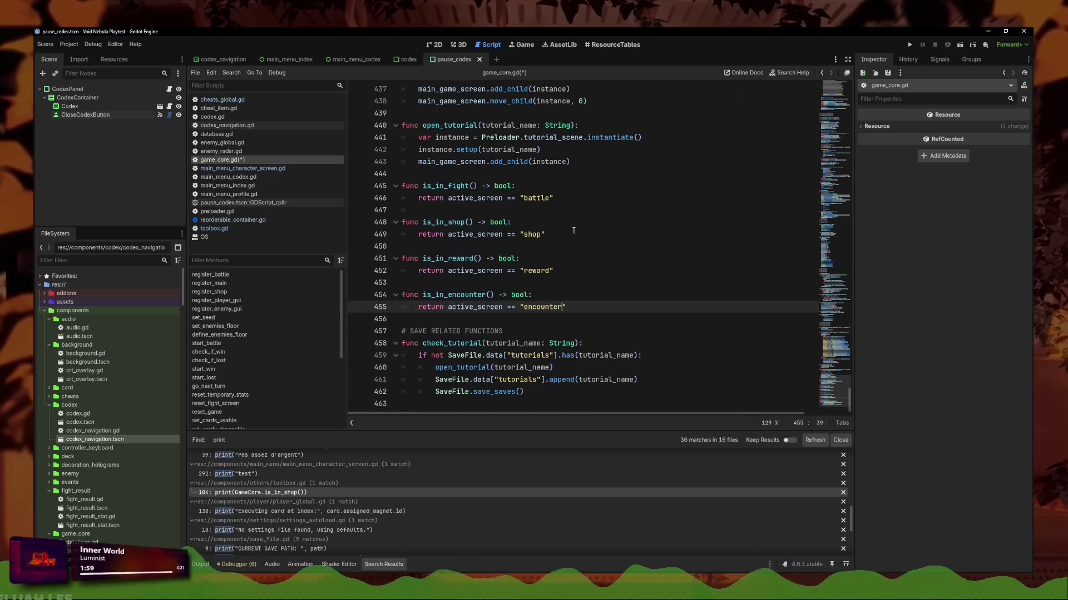
{"action": "key", "text": "ctrl+s"}
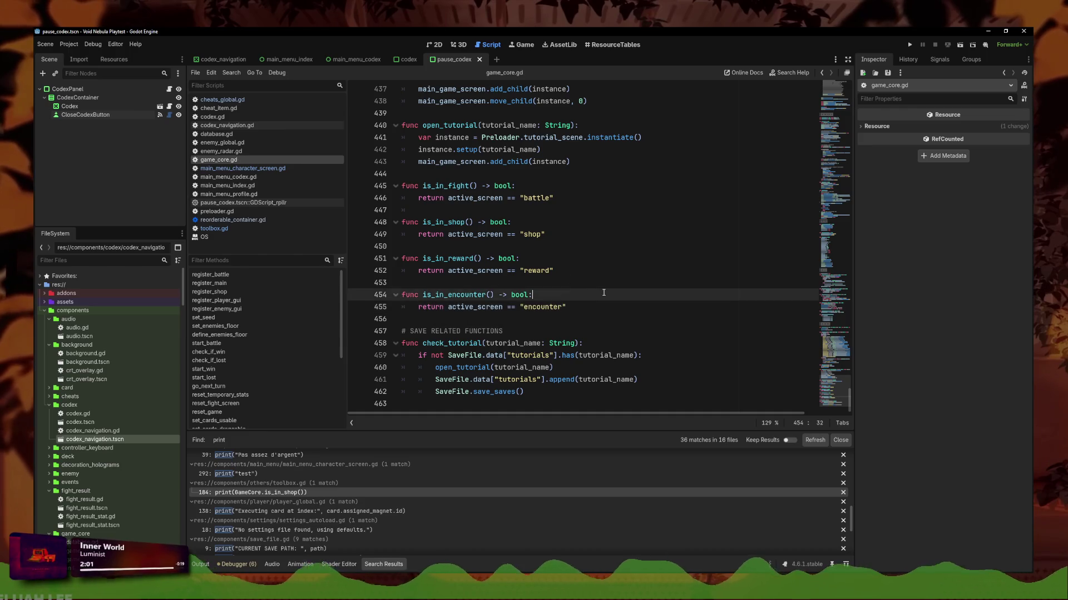
{"action": "left_click", "coordinate": [578, 306]}
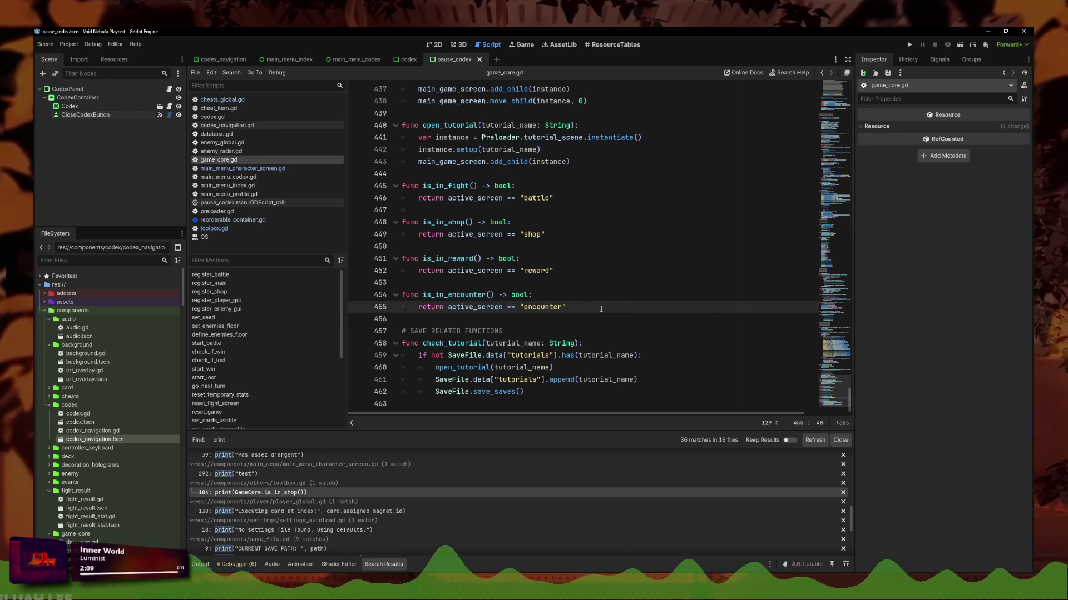
{"action": "key", "text": "Return"}
{"action": "key", "text": "Return"}
{"action": "type", "text": "func sho"}
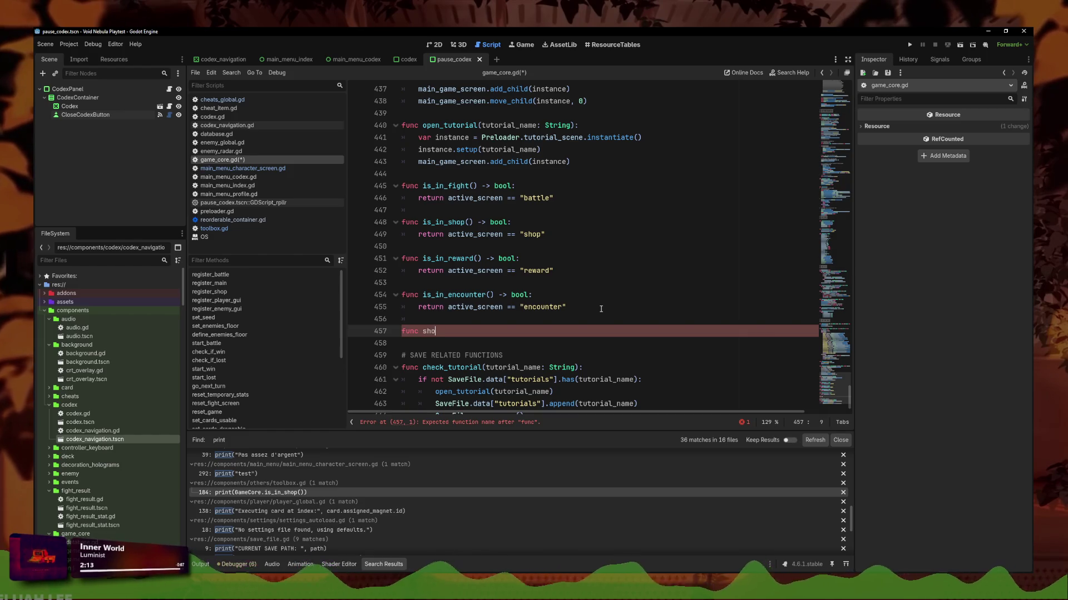
- Write the signature func not_seen_but_visible() -> bool: in game_core.gd
{"action": "type", "text": "uld_be_"}
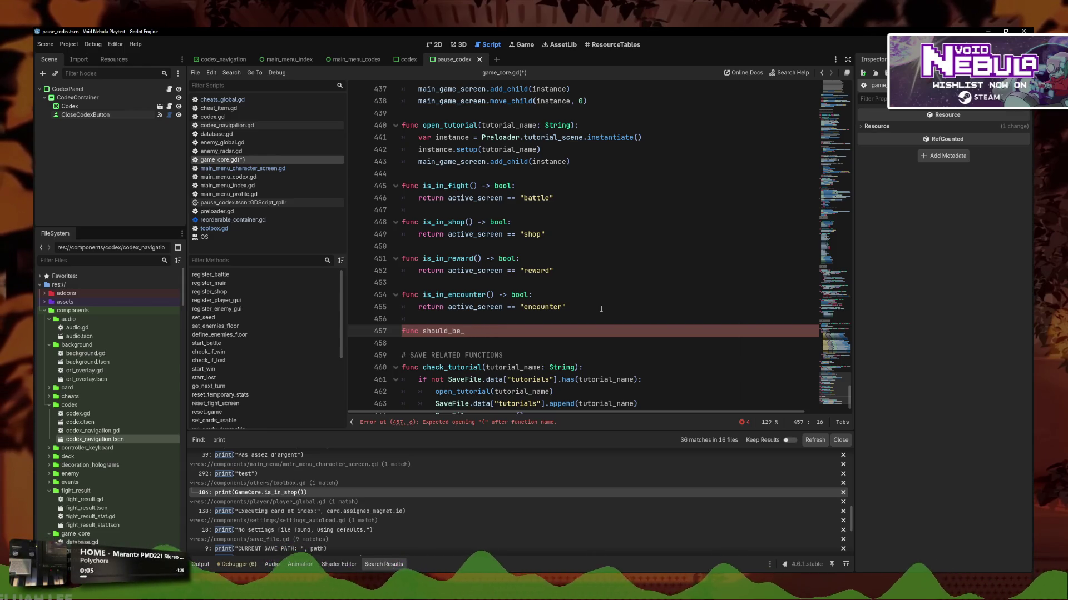
{"action": "key", "text": "BackSpace"}
{"action": "key", "text": "BackSpace"}
{"action": "key", "text": "BackSpace"}
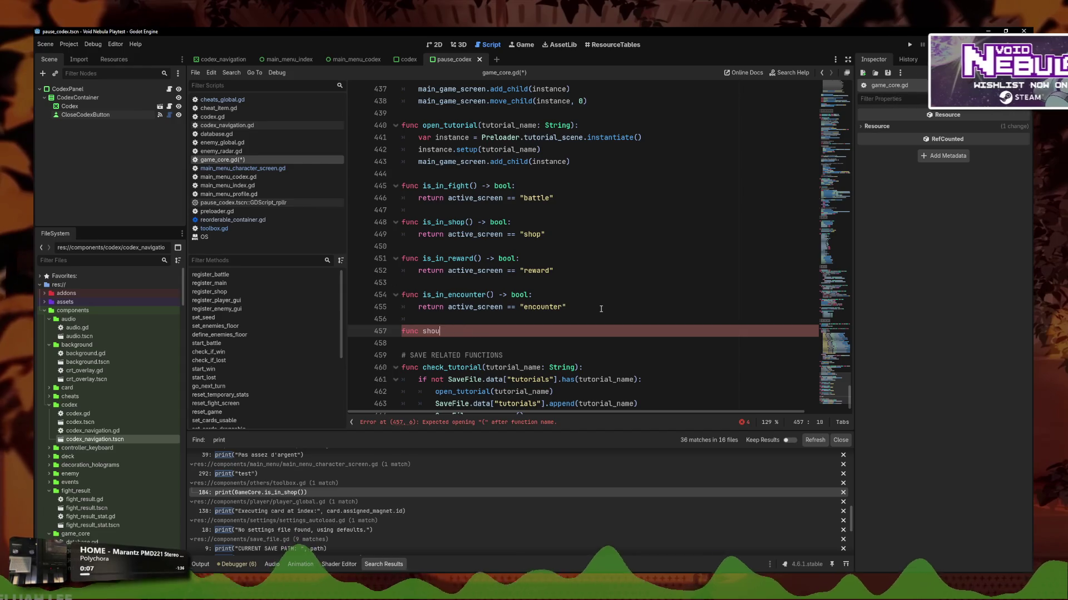
{"action": "type", "text": "not_seen_but_visible"}
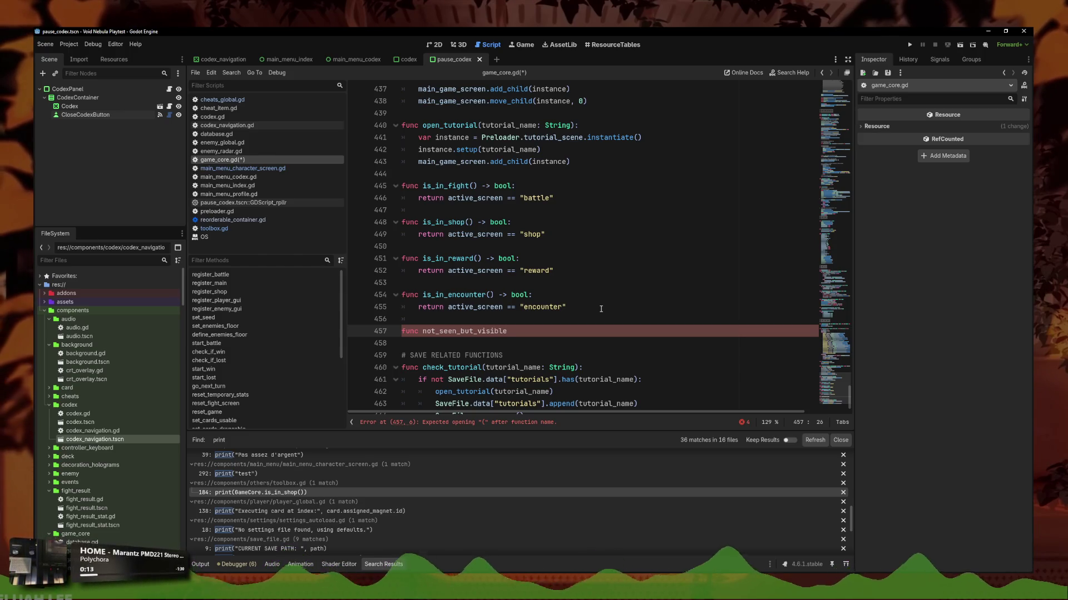
{"action": "key", "text": "BackSpace"}
{"action": "key", "text": "BackSpace"}
{"action": "type", "text": "boold"}
{"action": "key", "text": "BackSpace"}
{"action": "type", "text": ":"}
{"action": "key", "text": "Return"}
{"action": "type", "text": "return"}
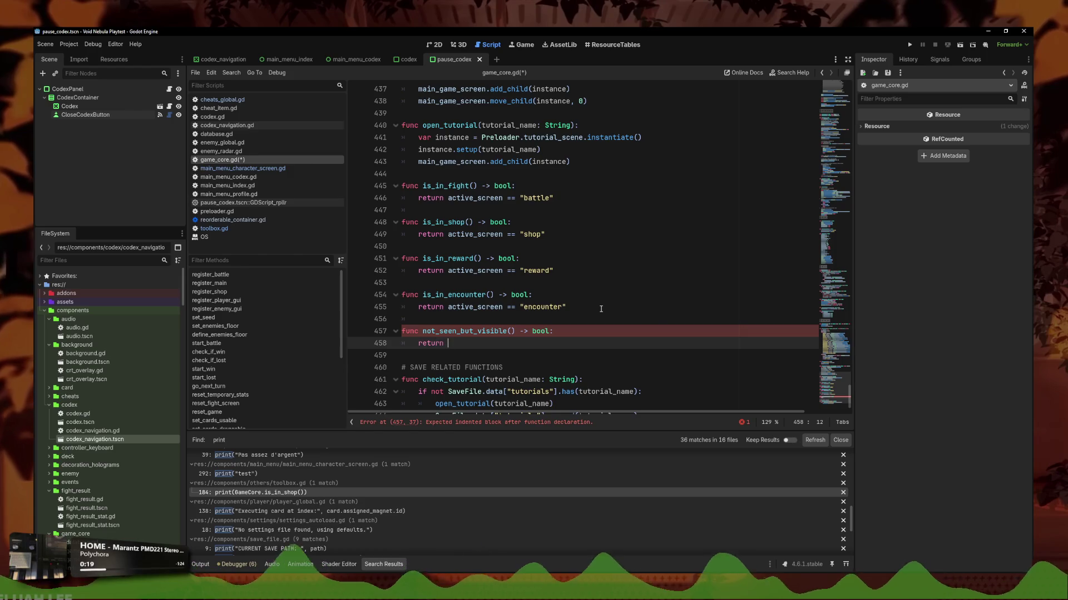
- Make it return is_in_encounter() or is_in_reward() or is_in_shop(), and save
{"action": "type", "text": "is_in_"}
{"action": "key", "text": "Return"}
{"action": "type", "text": "and"}
{"action": "key", "text": "BackSpace"}
{"action": "key", "text": "BackSpace"}
{"action": "key", "text": "BackSpace"}
{"action": "type", "text": "o"}
{"action": "type", "text": "s_"}
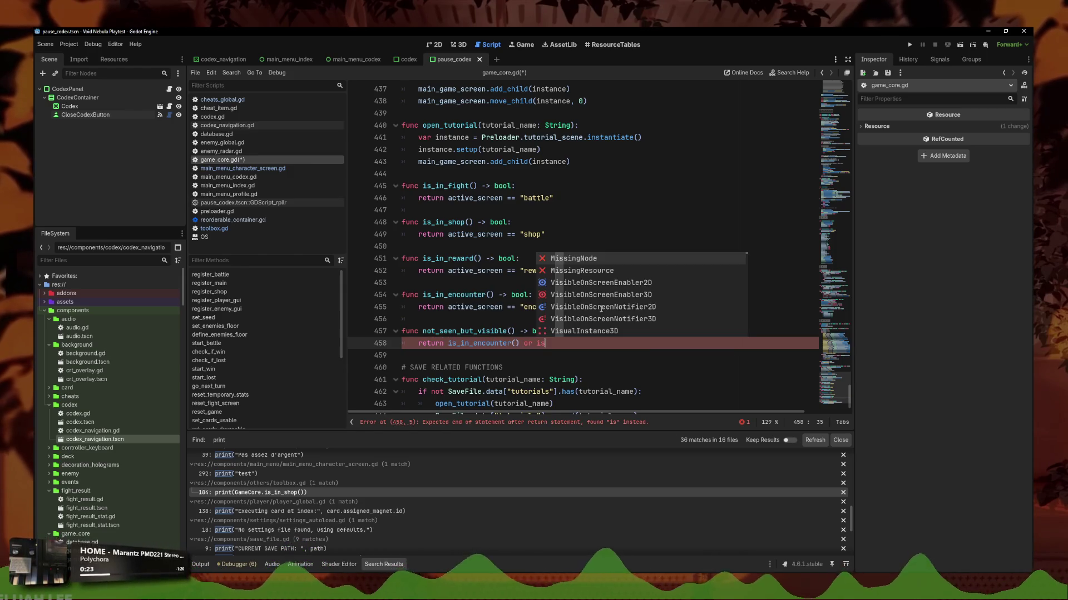
{"action": "type", "text": "_"}
{"action": "key", "text": "Down"}
{"action": "key", "text": "Down"}
{"action": "key", "text": "Return"}
{"action": "type", "text": "or ins"}
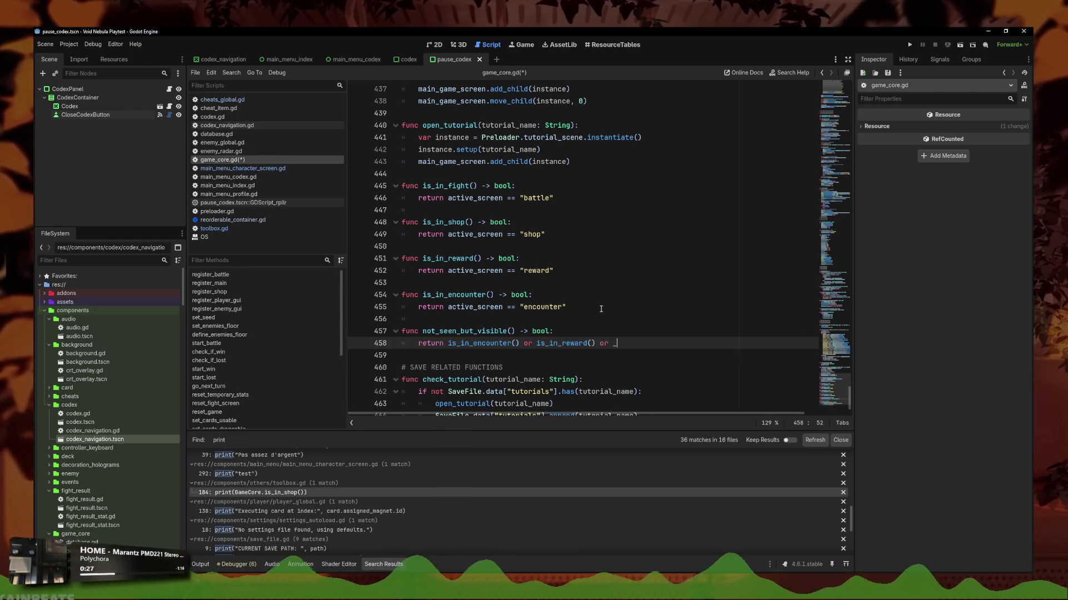
{"action": "key", "text": "BackSpace"}
{"action": "key", "text": "BackSpace"}
{"action": "type", "text": "s_in_"}
{"action": "key", "text": "Down"}
{"action": "key", "text": "Down"}
{"action": "key", "text": "Return"}
{"action": "key", "text": "ctrl+s"}
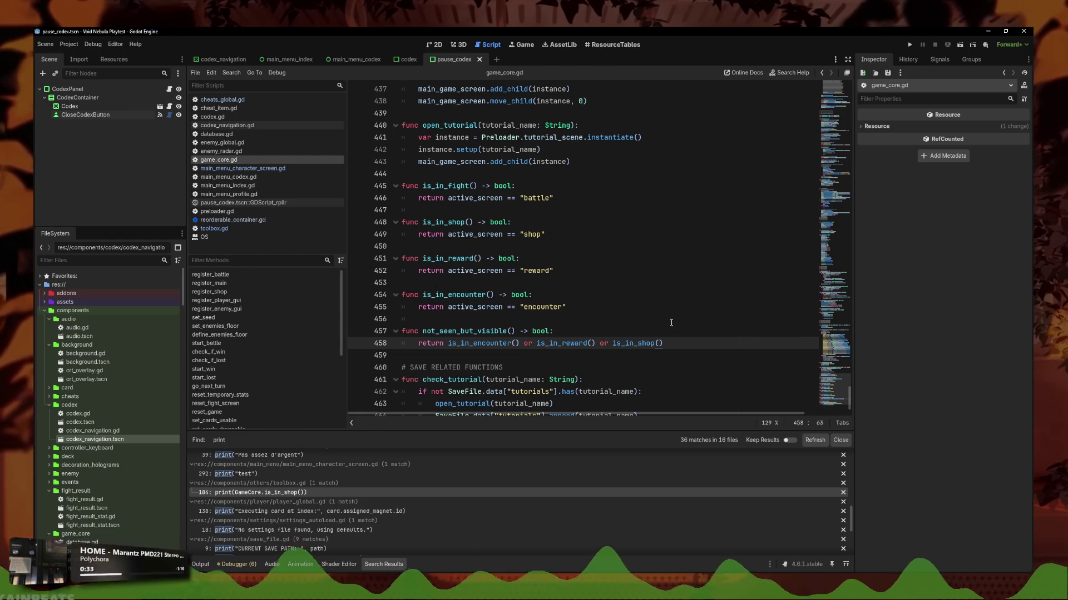
{"action": "left_click", "coordinate": [243, 168]}
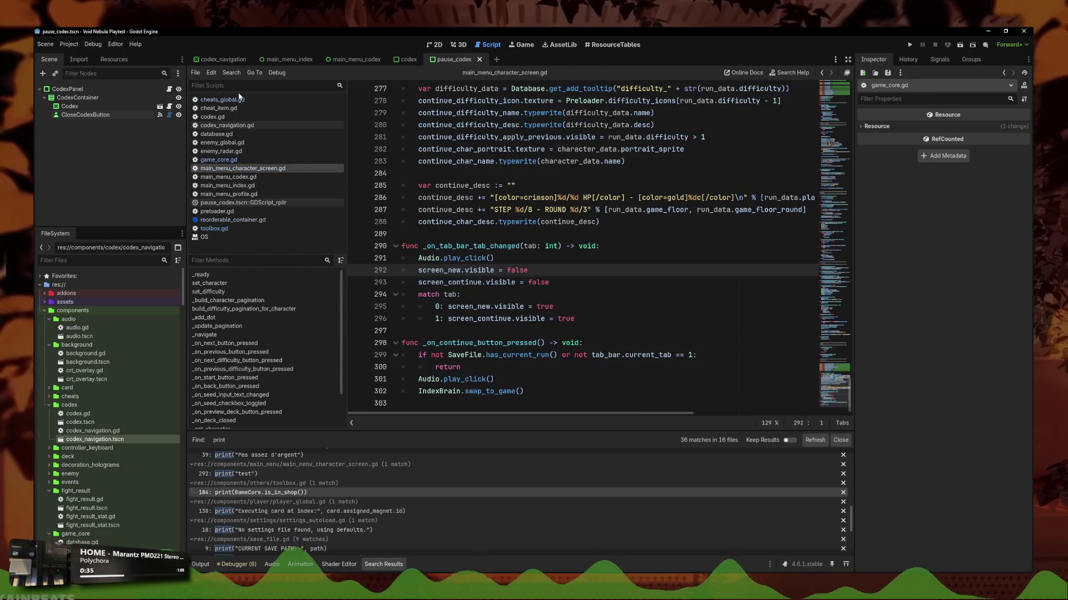
- In toolbox.gd, replace GameCore.is_in_shop() on line 185 with GameCore.not_seen_but_visible()
{"action": "left_click", "coordinate": [214, 228]}
{"action": "left_click", "coordinate": [562, 307]}
{"action": "left_click_drag", "start_coordinate": [550, 246], "coordinate": [460, 246]}
{"action": "key", "text": "BackSpace"}
{"action": "type", "text": "GameCore.not_seen"}
{"action": "key", "text": "Return"}
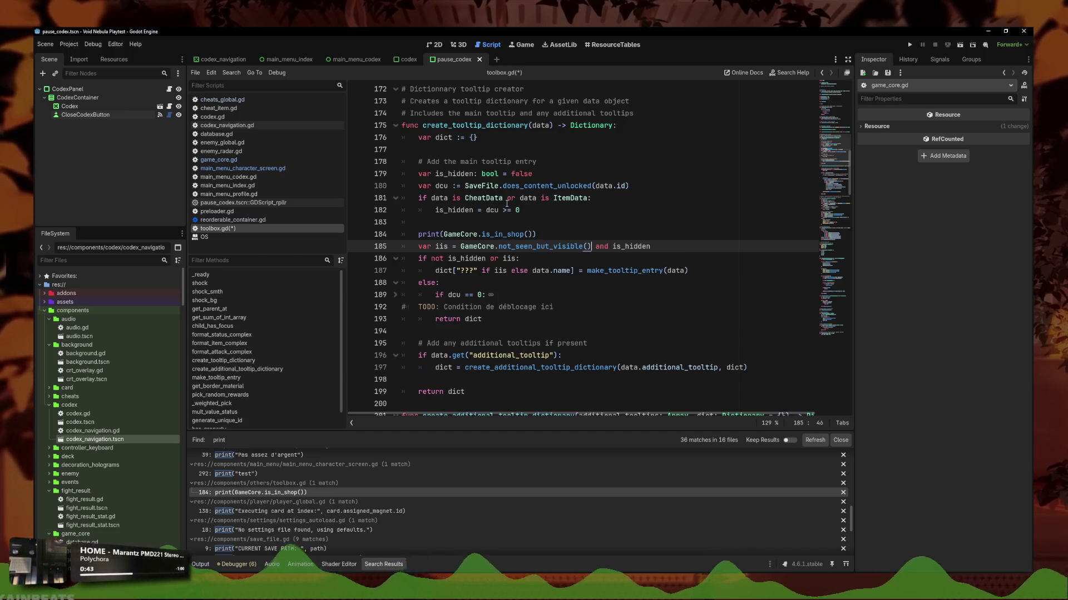
- Delete the print(GameCore.is_in_shop()) debug line and save toolbox.gd
{"action": "left_click", "coordinate": [570, 234]}
{"action": "left_click", "coordinate": [500, 246]}
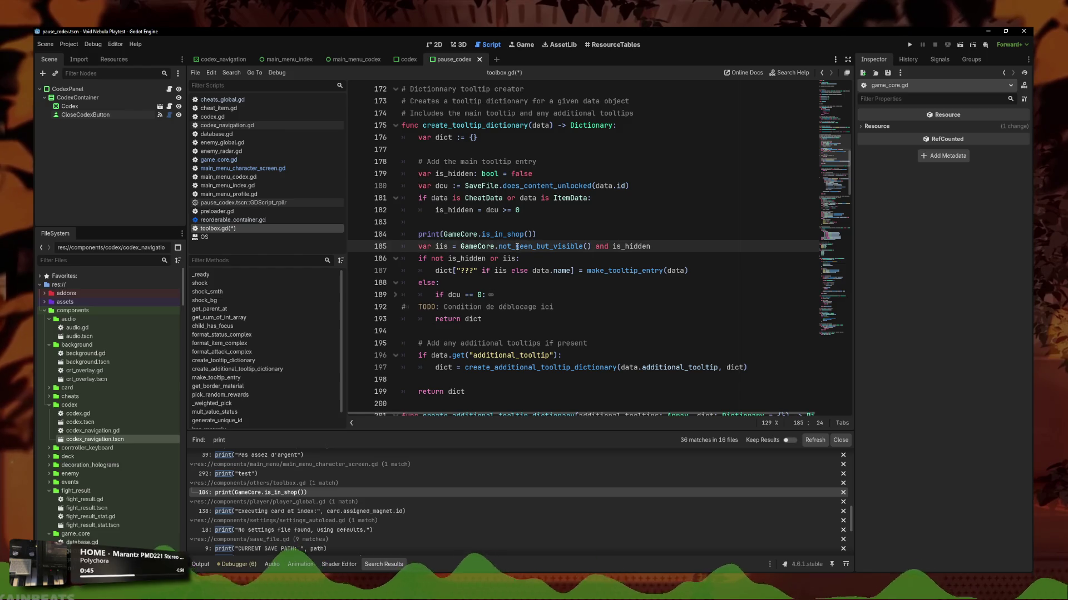
{"action": "mouse_move", "coordinate": [517, 247]}
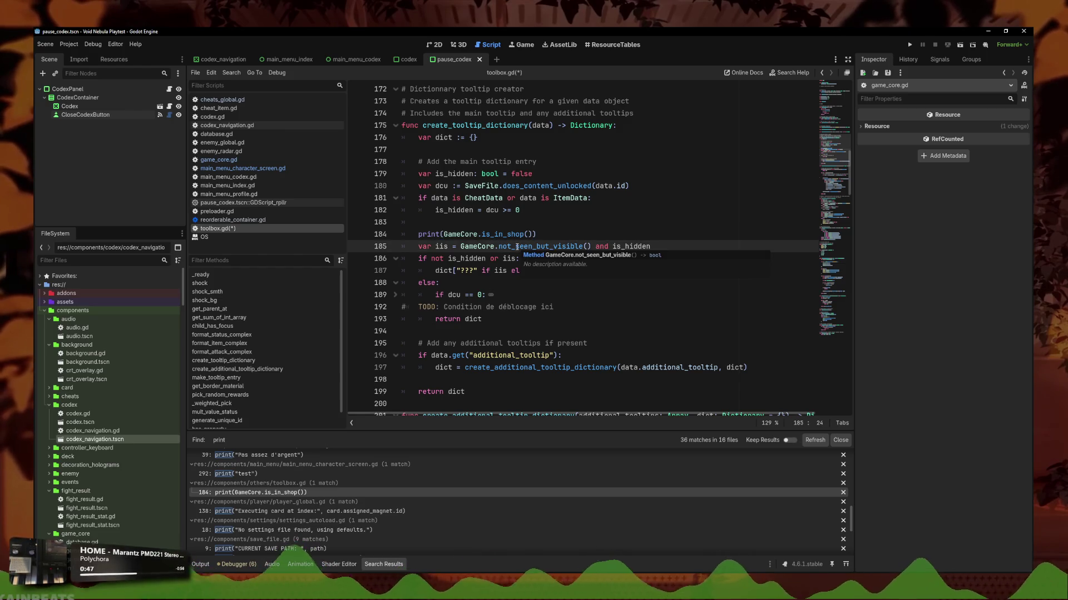
{"action": "left_click", "coordinate": [448, 234]}
{"action": "key", "text": "ctrl+shift+k"}
{"action": "key", "text": "ctrl+s"}
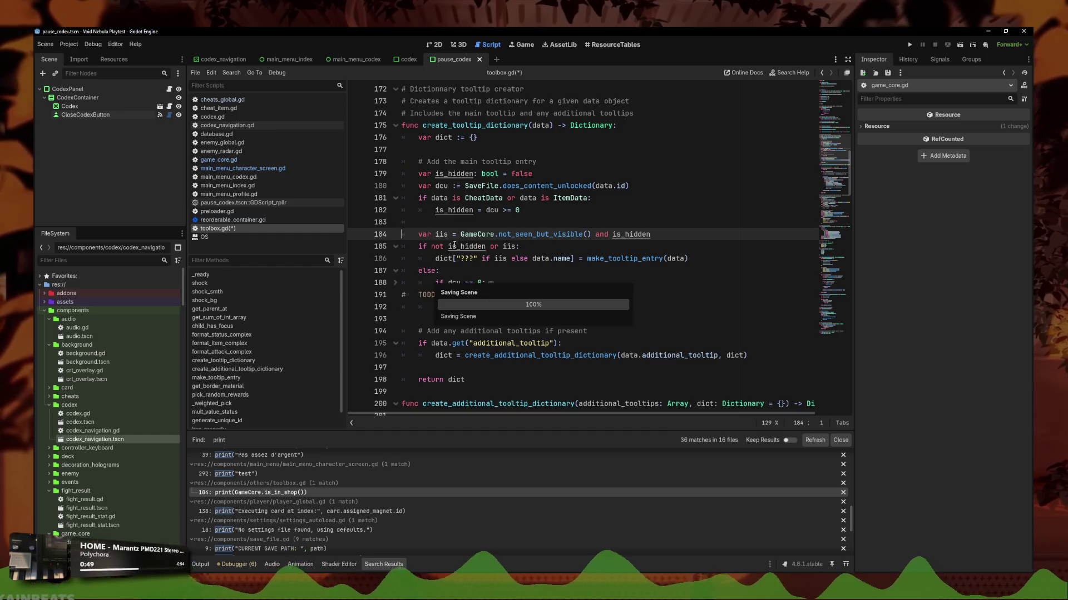
- Rename the iis variable to nsbv in its declaration, if condition and tooltip entry, and save
{"action": "left_click_drag", "start_coordinate": [448, 234], "coordinate": [435, 234]}
{"action": "type", "text": "nsbv"}
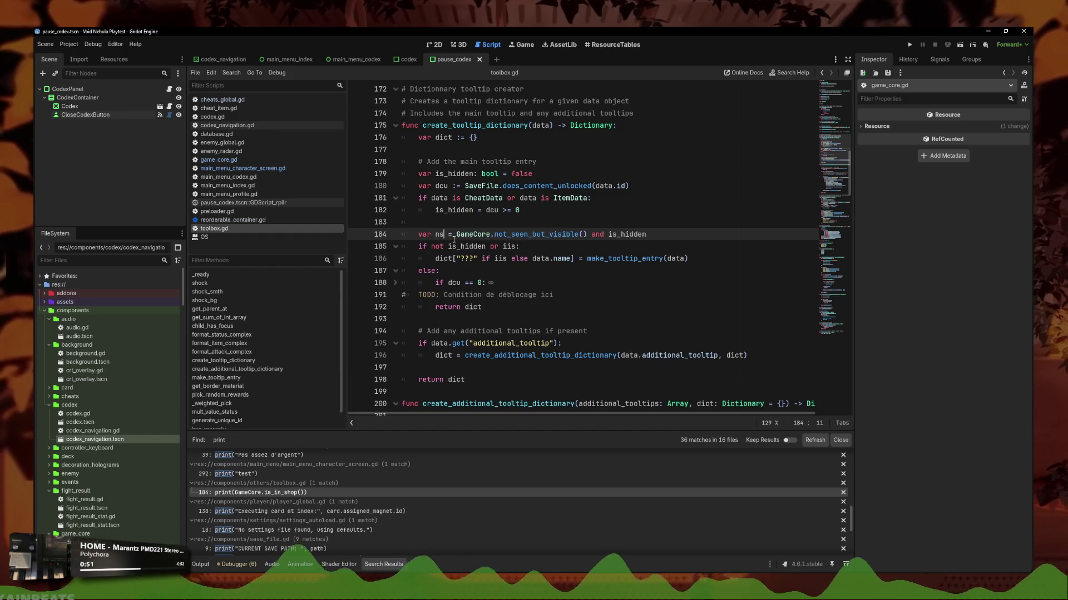
{"action": "scroll", "coordinate": [554, 302], "scroll_direction": "up", "scroll_amount": 1}
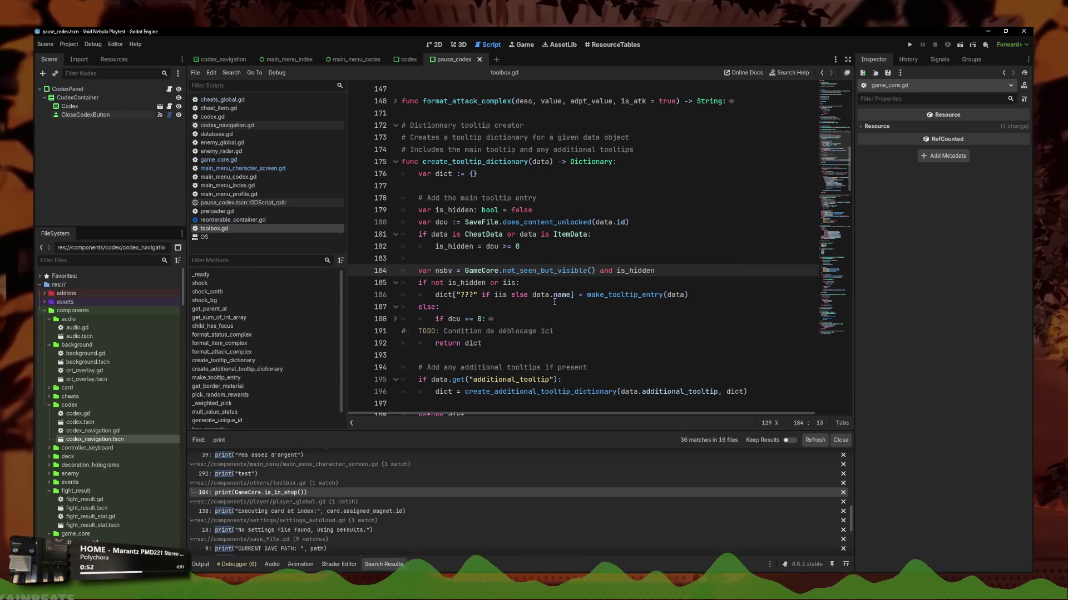
{"action": "double_click", "coordinate": [509, 283]}
{"action": "type", "text": "nsbv"}
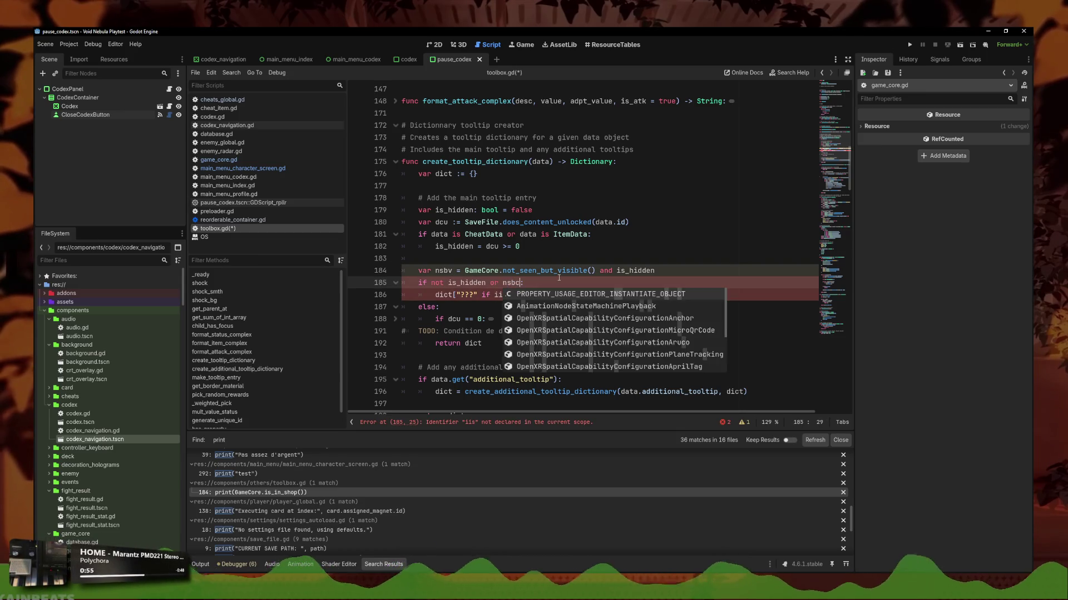
{"action": "left_click", "coordinate": [507, 283]}
{"action": "double_click", "coordinate": [502, 295]}
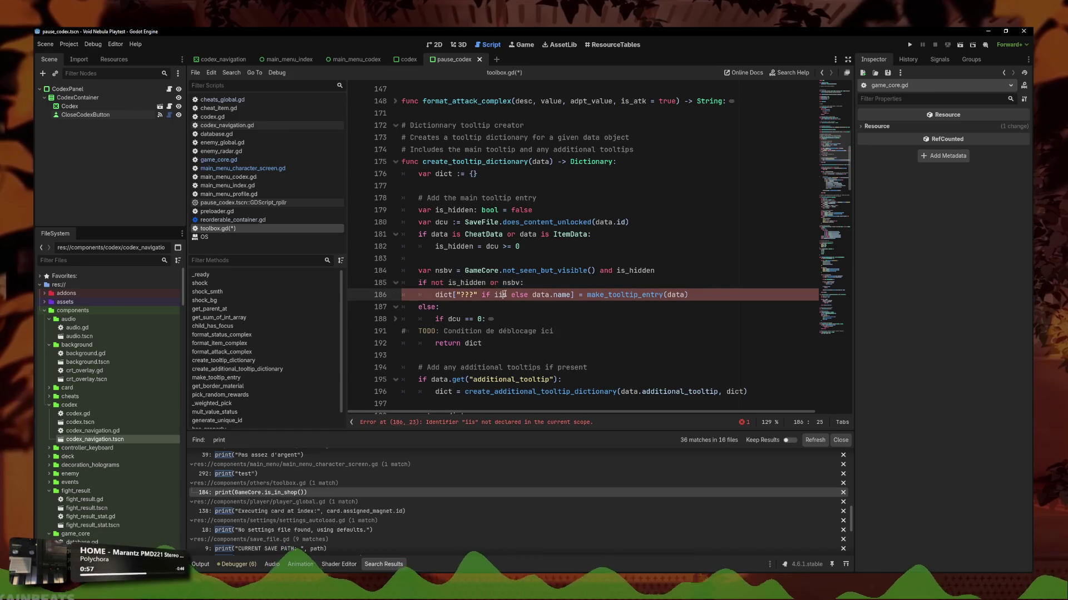
{"action": "type", "text": "nsb"}
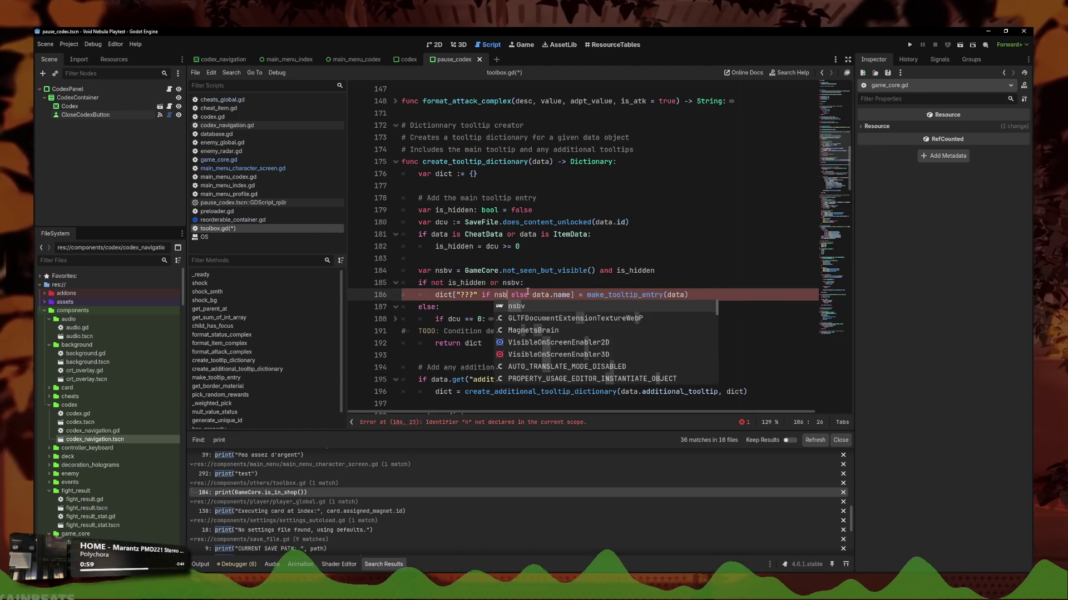
{"action": "key", "text": "Return"}
{"action": "key", "text": "ctrl+s"}
- Launch the game in a debug run
{"action": "left_click", "coordinate": [620, 278]}
{"action": "left_click", "coordinate": [620, 273]}
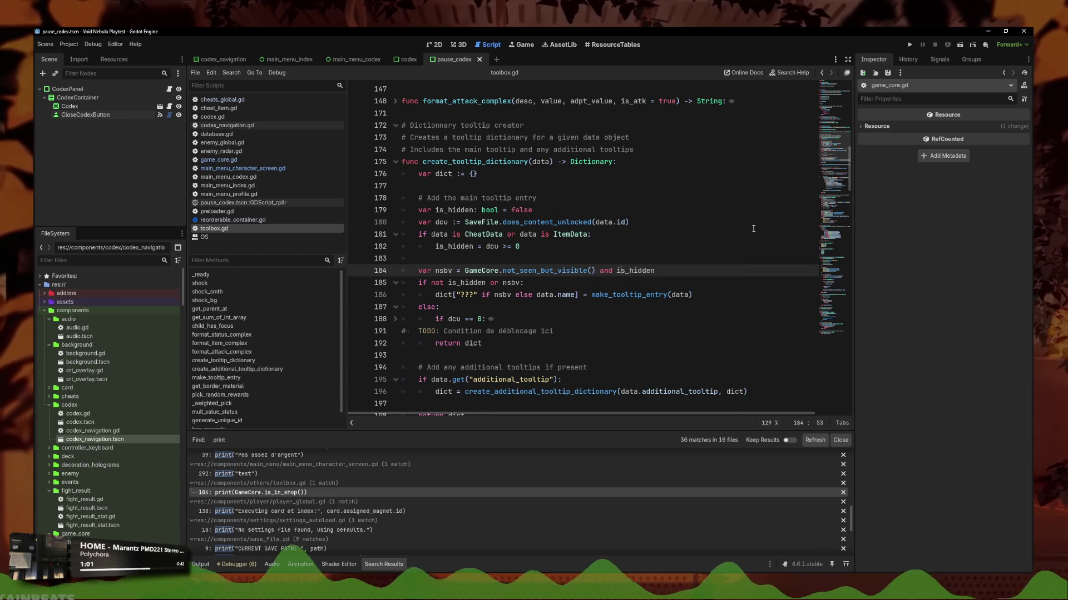
{"action": "left_click", "coordinate": [910, 45]}
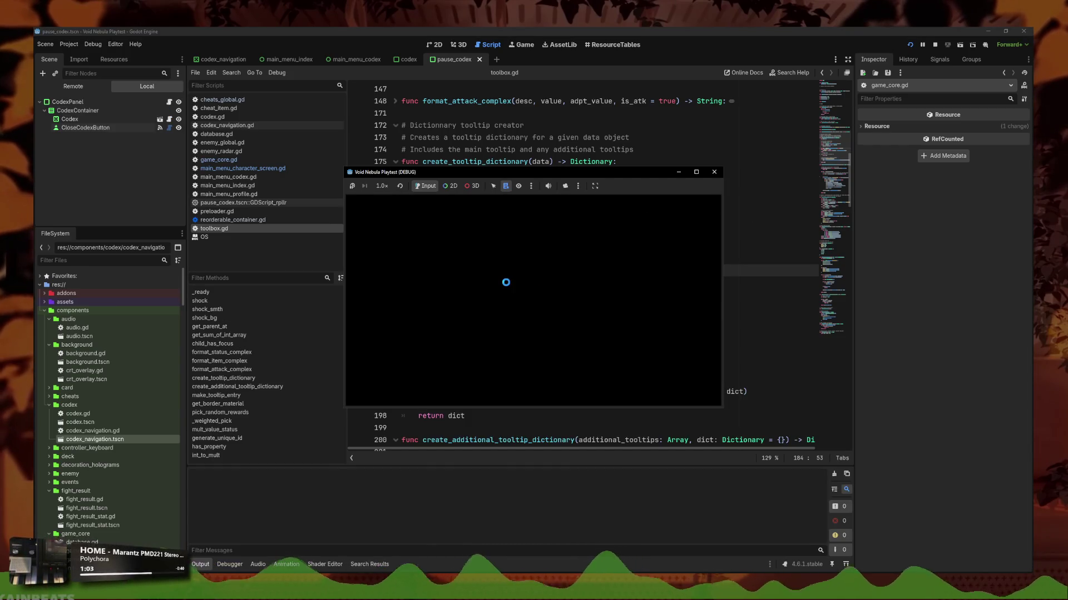
- Maximize the playtest window and continue the saved Faceless run
{"action": "left_click", "coordinate": [696, 172]}
{"action": "left_click", "coordinate": [267, 362]}
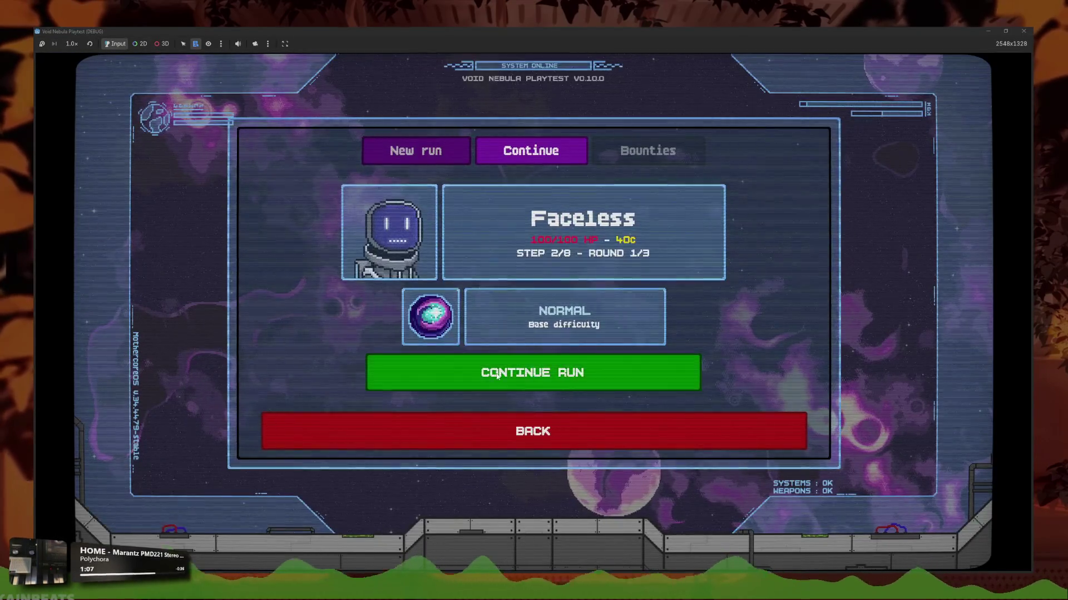
{"action": "left_click", "coordinate": [496, 376]}
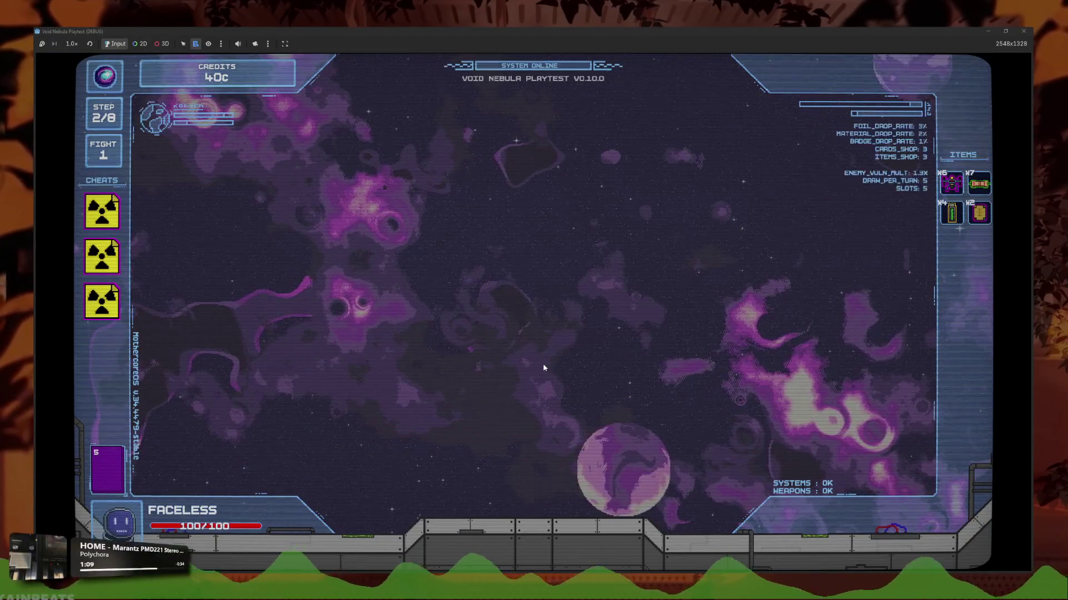
- Look over the shop items' descriptions, start the next round and open the mail event
{"action": "mouse_move", "coordinate": [563, 368]}
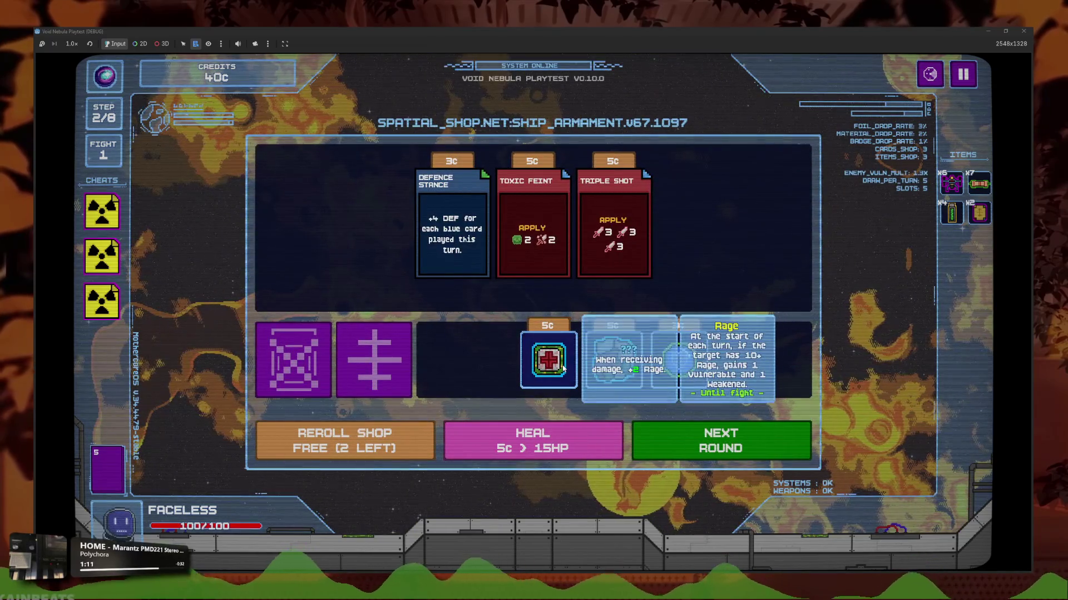
{"action": "mouse_move", "coordinate": [671, 373]}
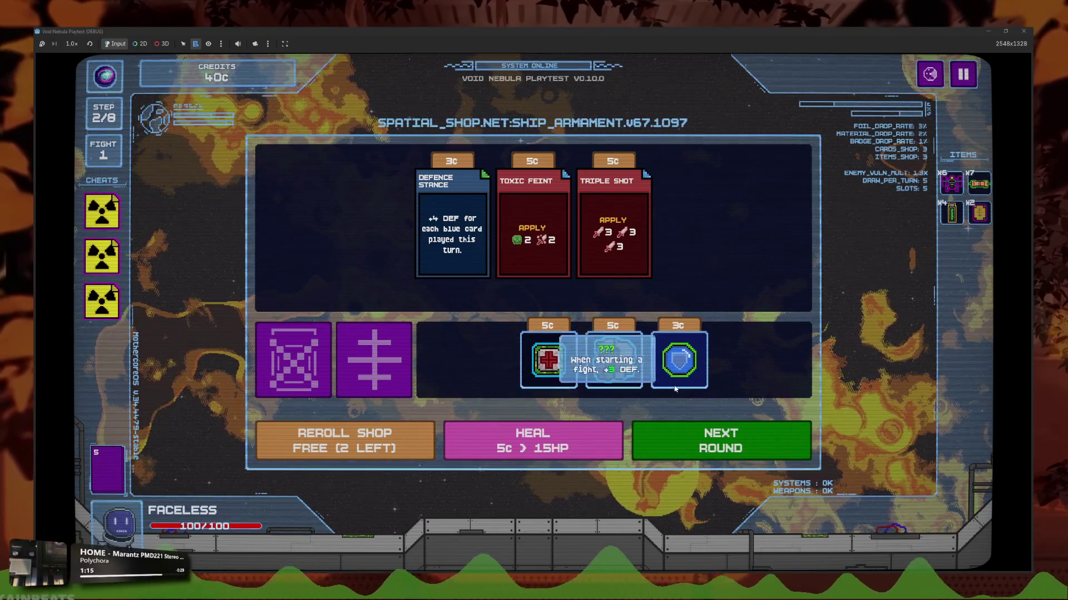
{"action": "left_click", "coordinate": [709, 438]}
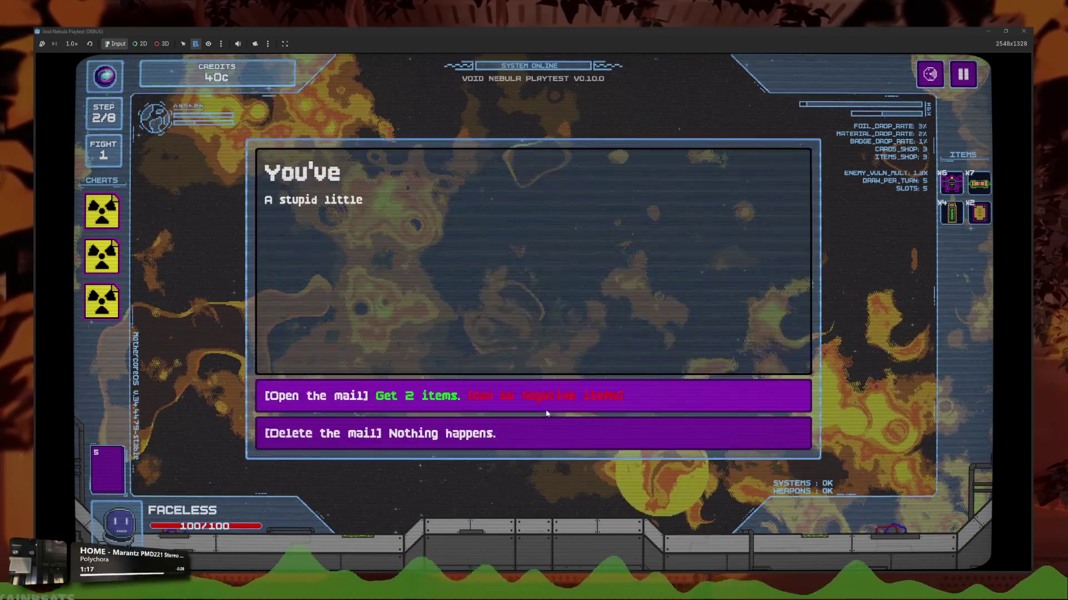
{"action": "left_click", "coordinate": [547, 411]}
- Claim the Exponential Power Chip and Ransomware fight rewards
{"action": "mouse_move", "coordinate": [600, 225]}
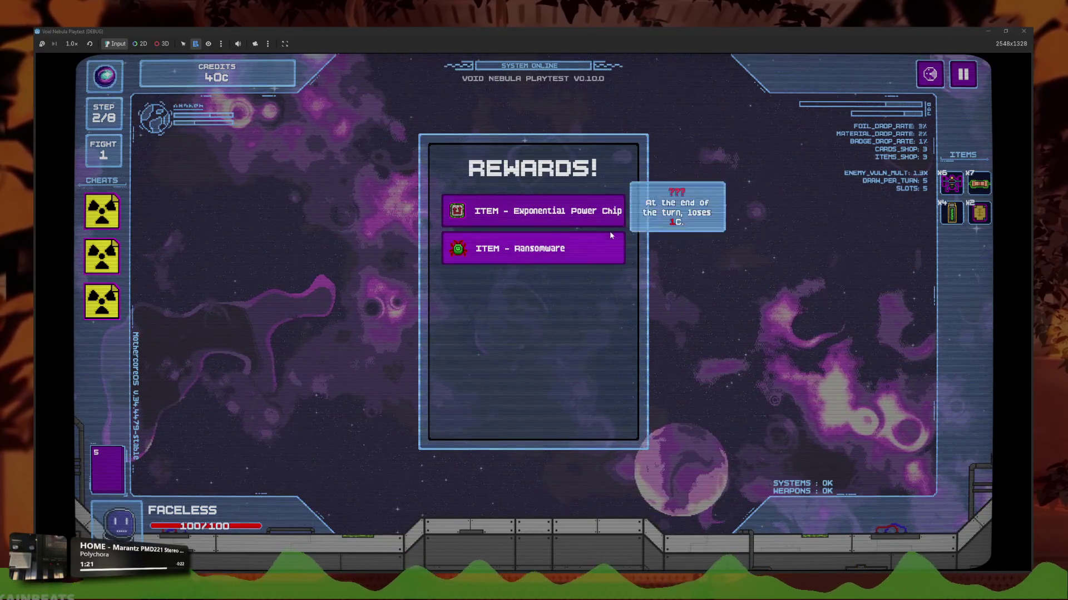
{"action": "mouse_move", "coordinate": [520, 218]}
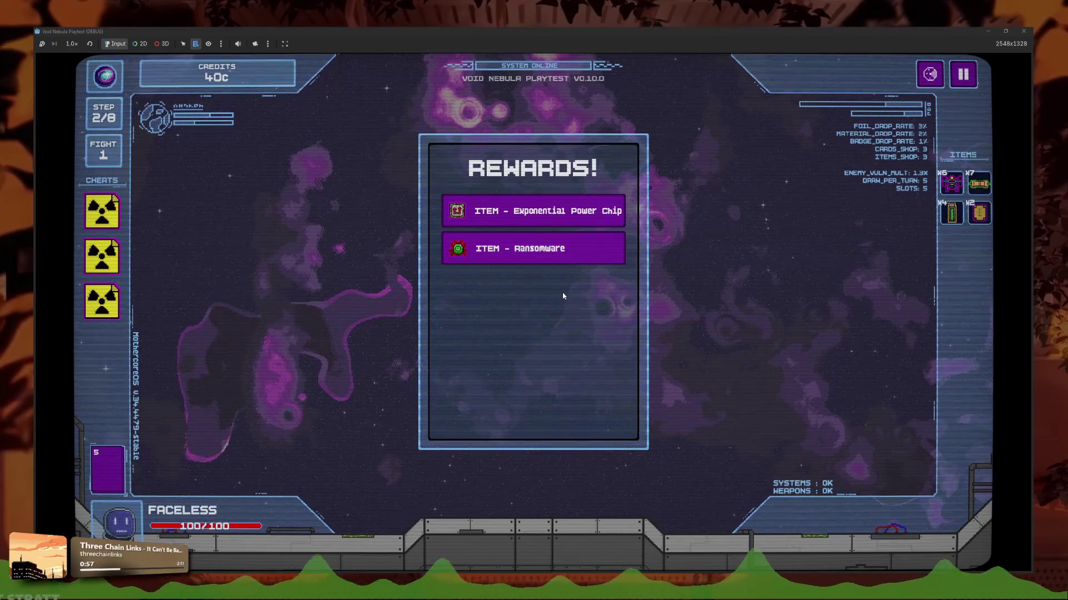
{"action": "left_click", "coordinate": [580, 213]}
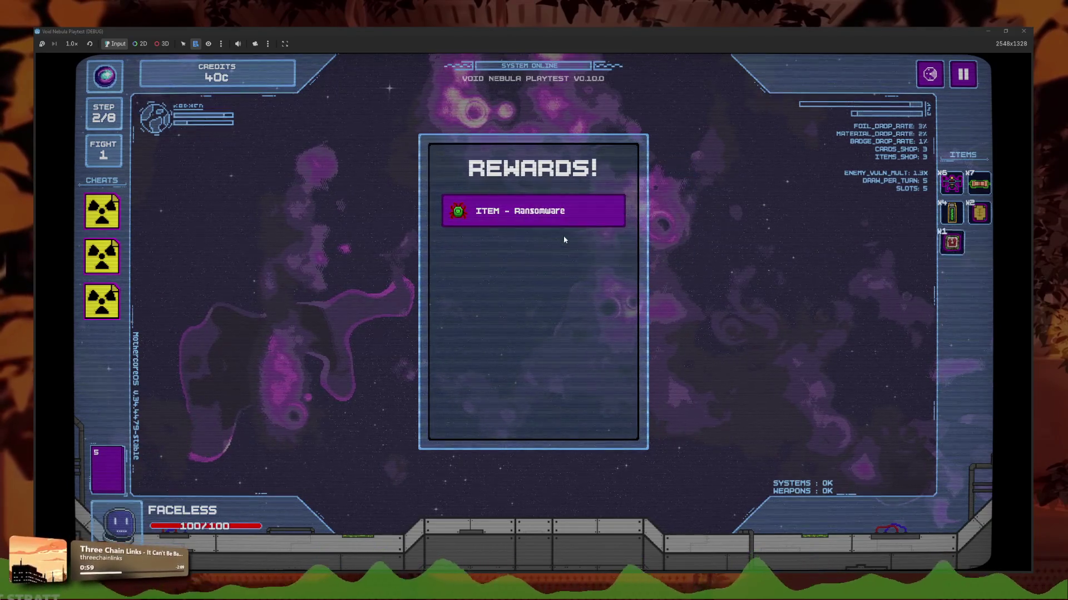
{"action": "left_click", "coordinate": [564, 218]}
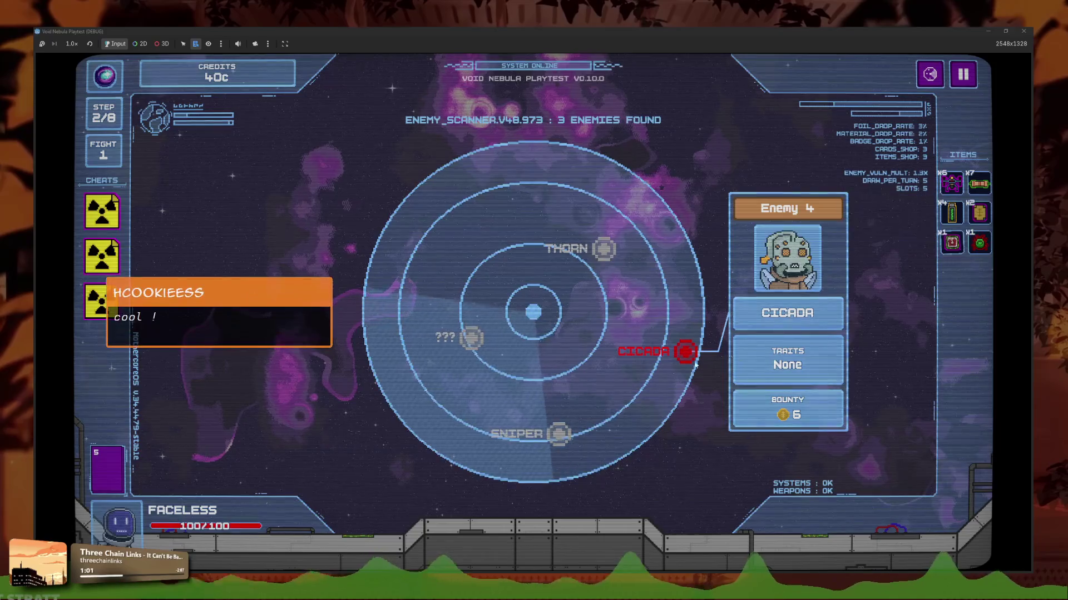
- Check the tooltips of the items panel entries and hand cards in the Cicada fight
{"action": "mouse_move", "coordinate": [949, 185]}
{"action": "mouse_move", "coordinate": [951, 212]}
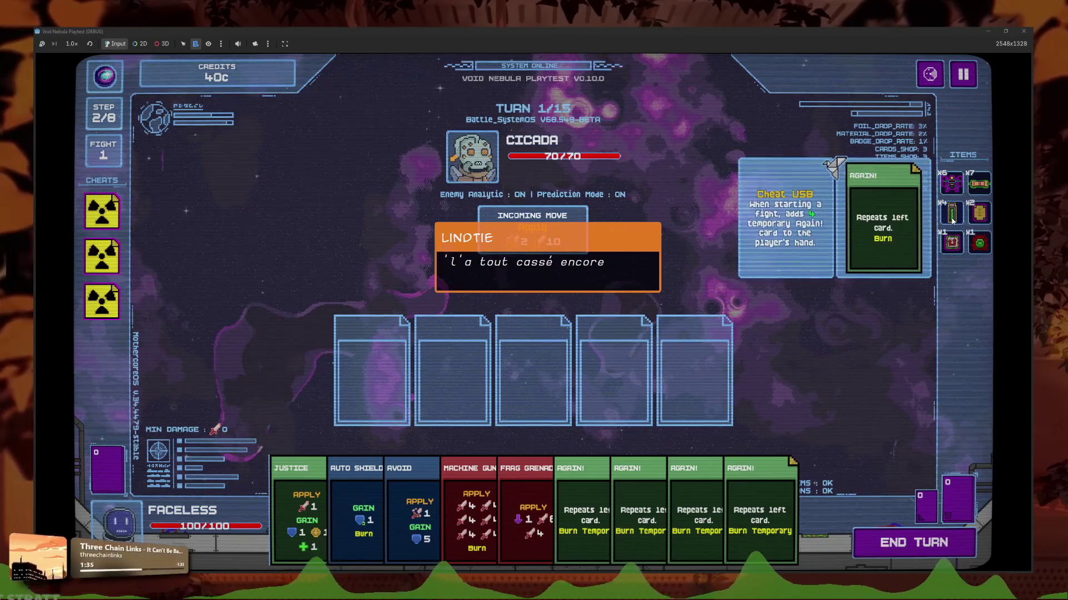
{"action": "mouse_move", "coordinate": [120, 222]}
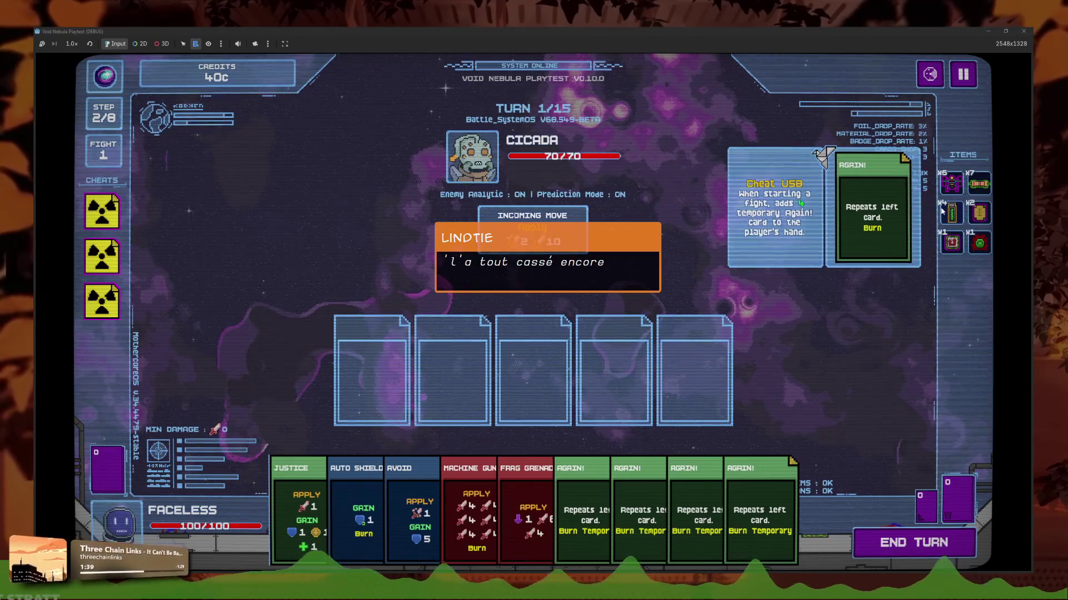
{"action": "mouse_move", "coordinate": [381, 562]}
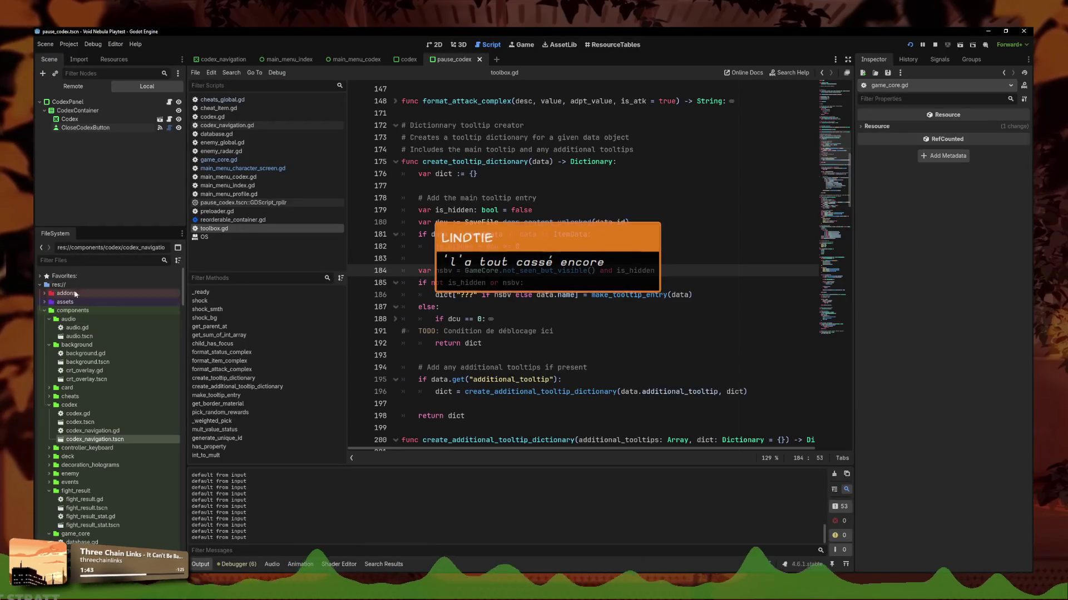
- Filter the FileSystem to 'tooltip' and search toolbox.gd for 'codex'
{"action": "left_click", "coordinate": [78, 261]}
{"action": "type", "text": "tooltip"}
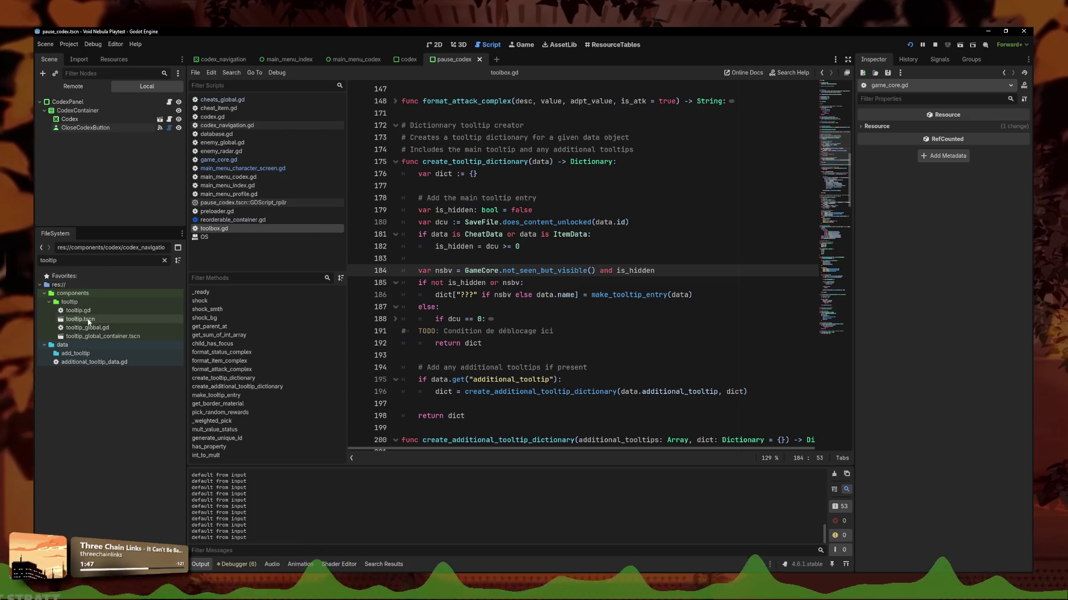
{"action": "left_click", "coordinate": [559, 320]}
{"action": "key", "text": "ctrl+f"}
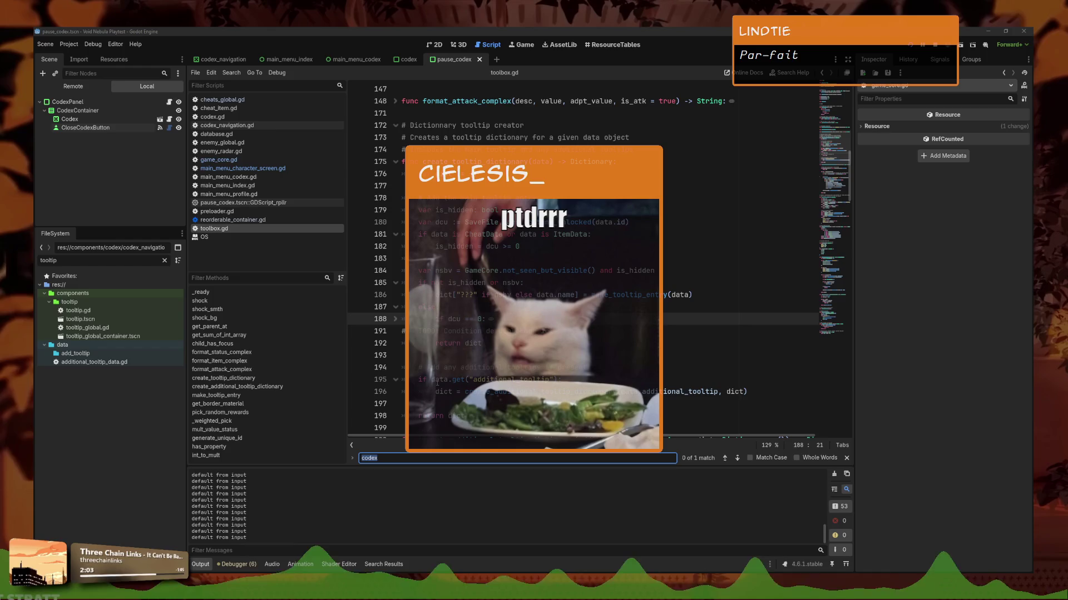
{"action": "key", "text": "Return"}
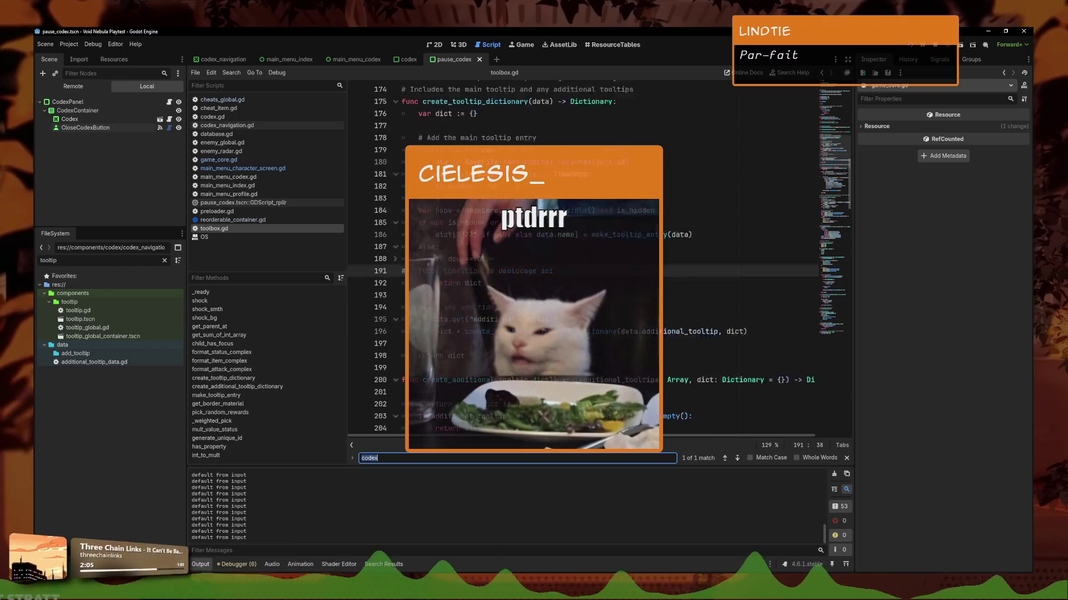
- Review make_tooltip_entry's special icon lines in toolbox.gd, then open tooltip.tscn
{"action": "scroll", "coordinate": [447, 306], "scroll_direction": "up", "scroll_amount": 1}
{"action": "left_click", "coordinate": [395, 282]}
{"action": "left_click", "coordinate": [596, 307]}
{"action": "scroll", "coordinate": [598, 255], "scroll_direction": "down", "scroll_amount": 15}
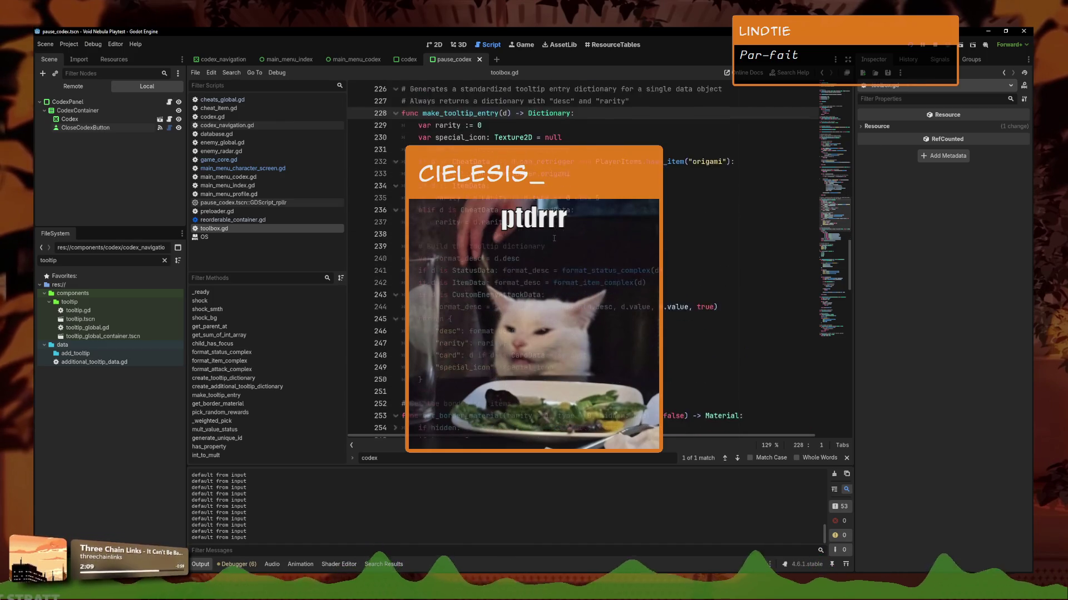
{"action": "left_click", "coordinate": [576, 332]}
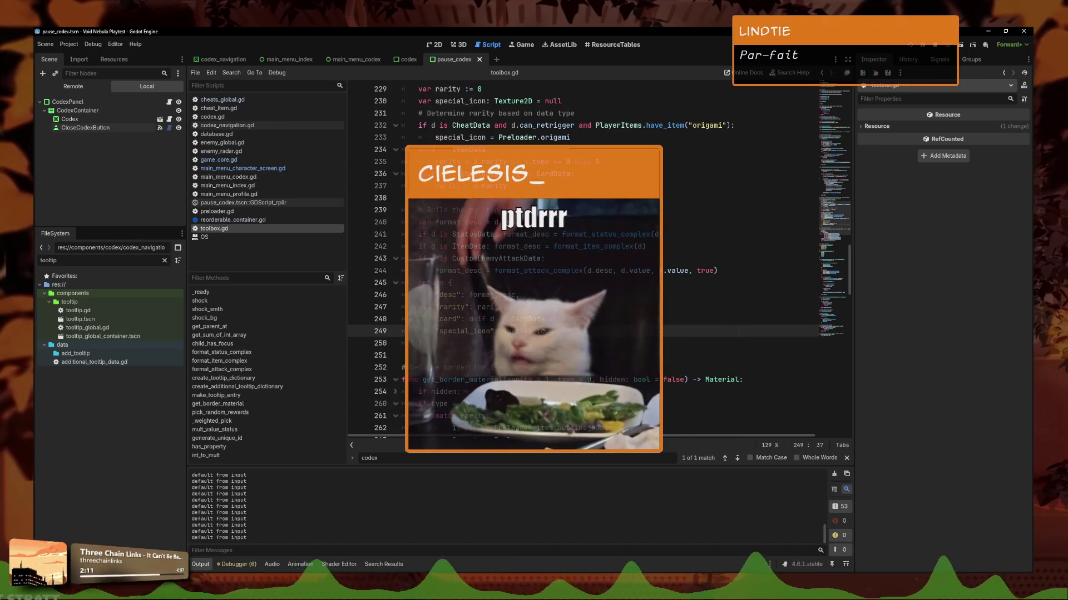
{"action": "scroll", "coordinate": [534, 287], "scroll_direction": "up", "scroll_amount": 2}
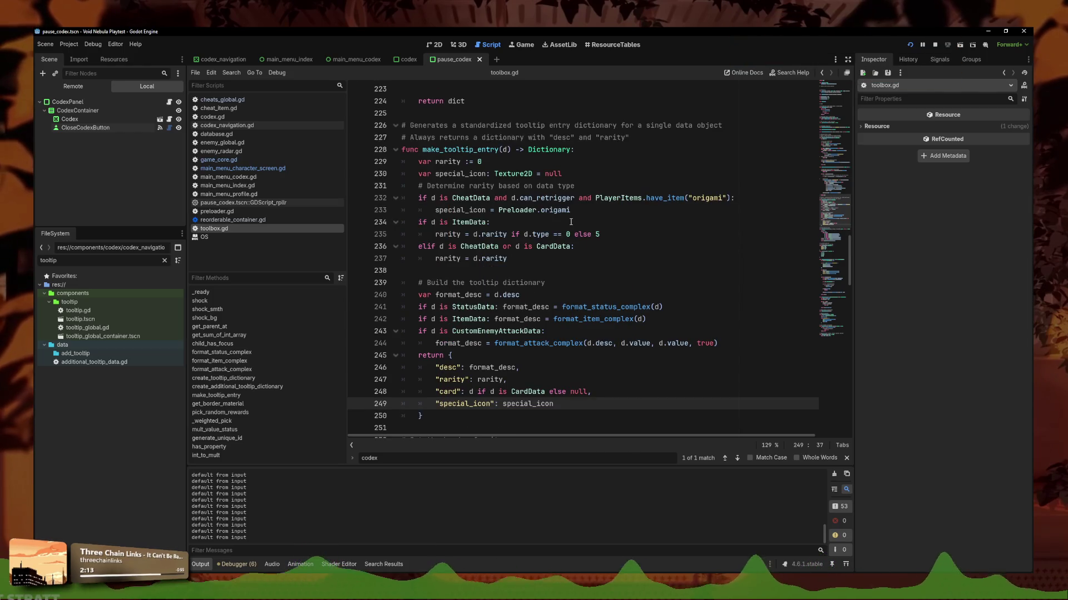
{"action": "left_click", "coordinate": [589, 209]}
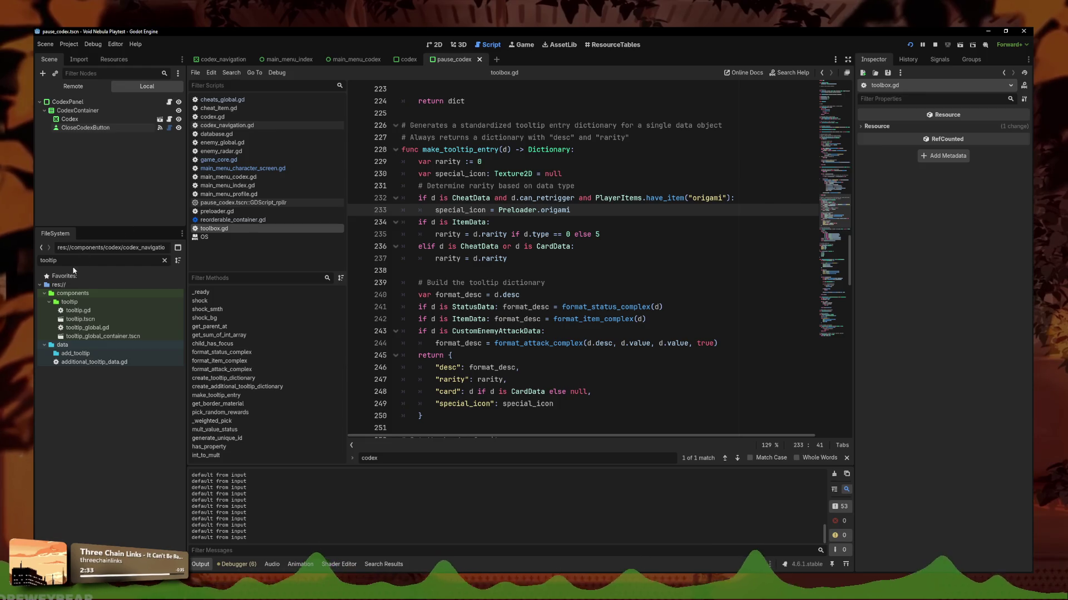
{"action": "double_click", "coordinate": [83, 319]}
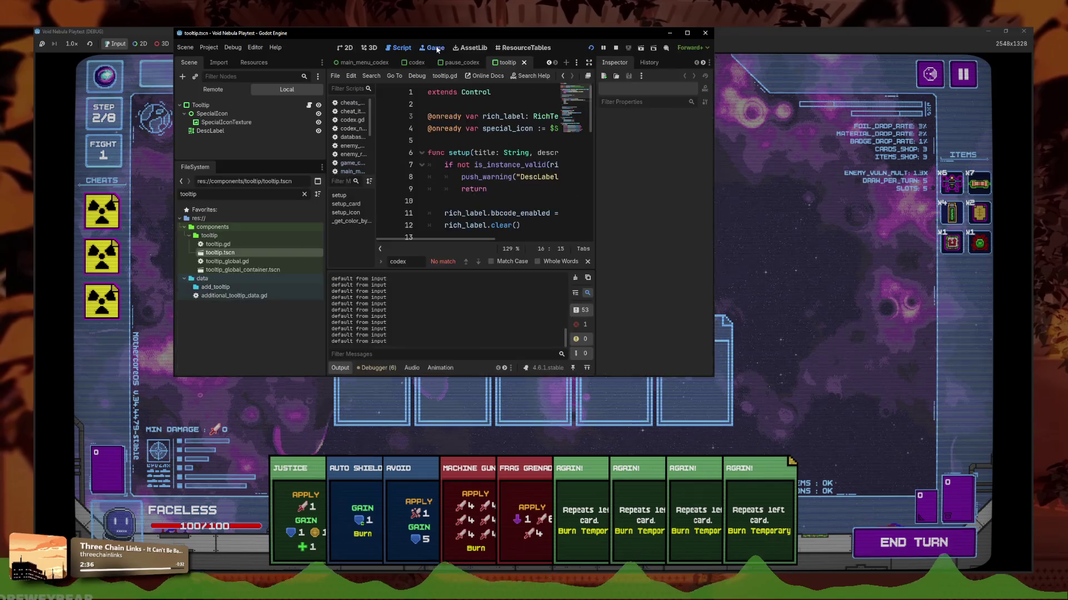
- Glance at the running game, then locate the SpecialIconTexture node in tooltip.tscn's 2D view
{"action": "left_click", "coordinate": [437, 49]}
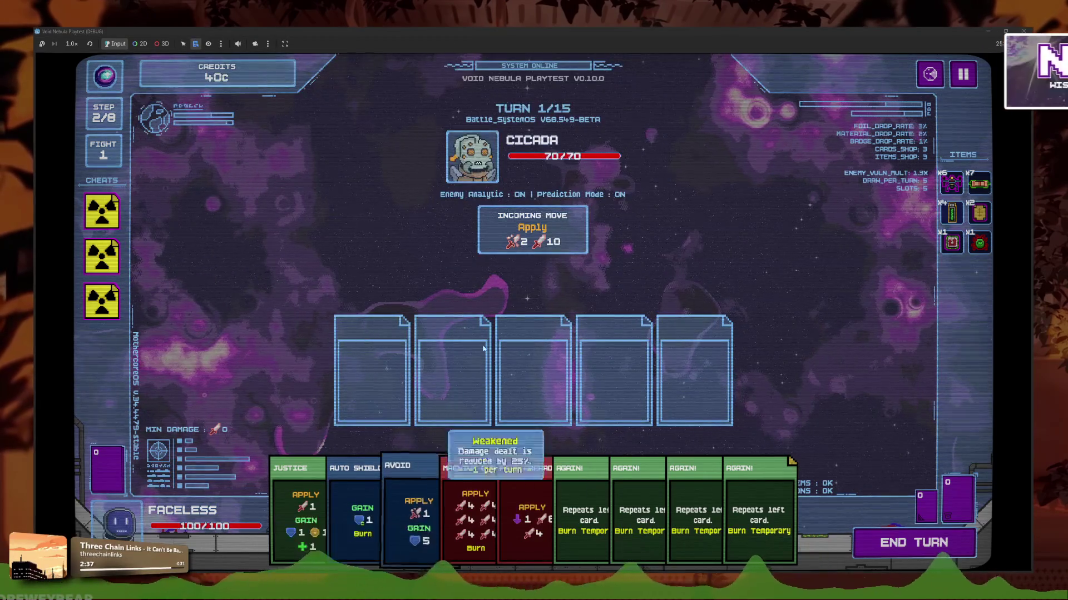
{"action": "mouse_move", "coordinate": [362, 516]}
{"action": "key", "text": "alt+Tab"}
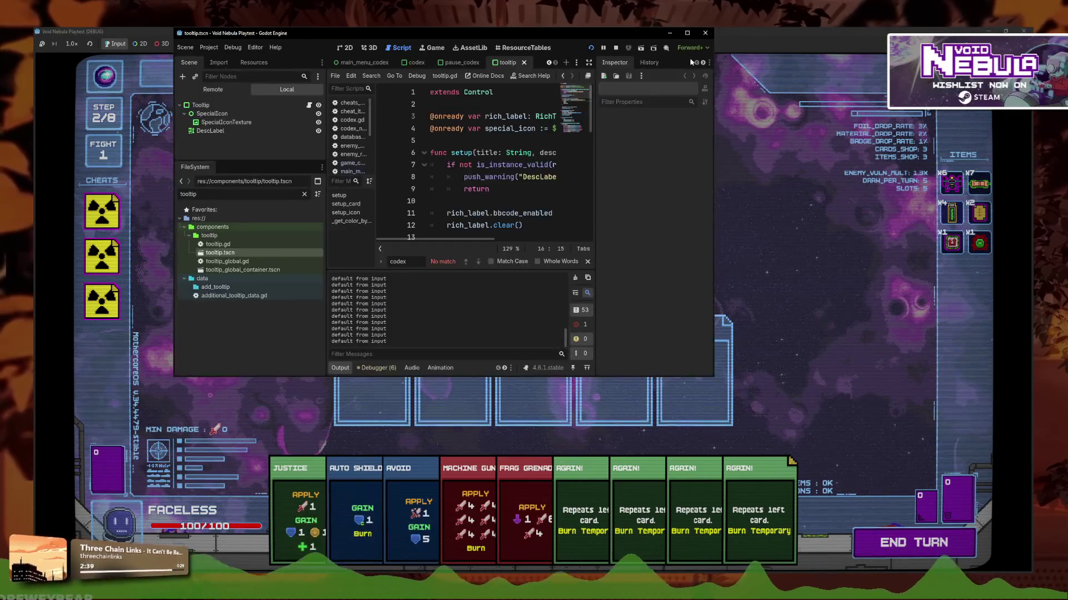
{"action": "left_click", "coordinate": [434, 45]}
{"action": "scroll", "coordinate": [367, 211], "scroll_direction": "up", "scroll_amount": 6}
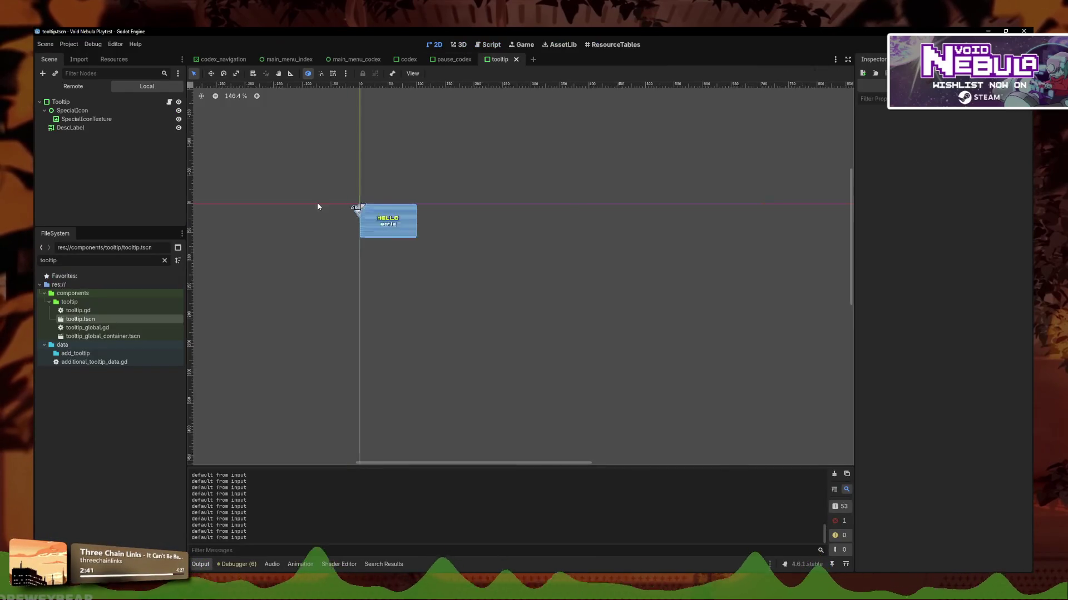
{"action": "left_click", "coordinate": [372, 216]}
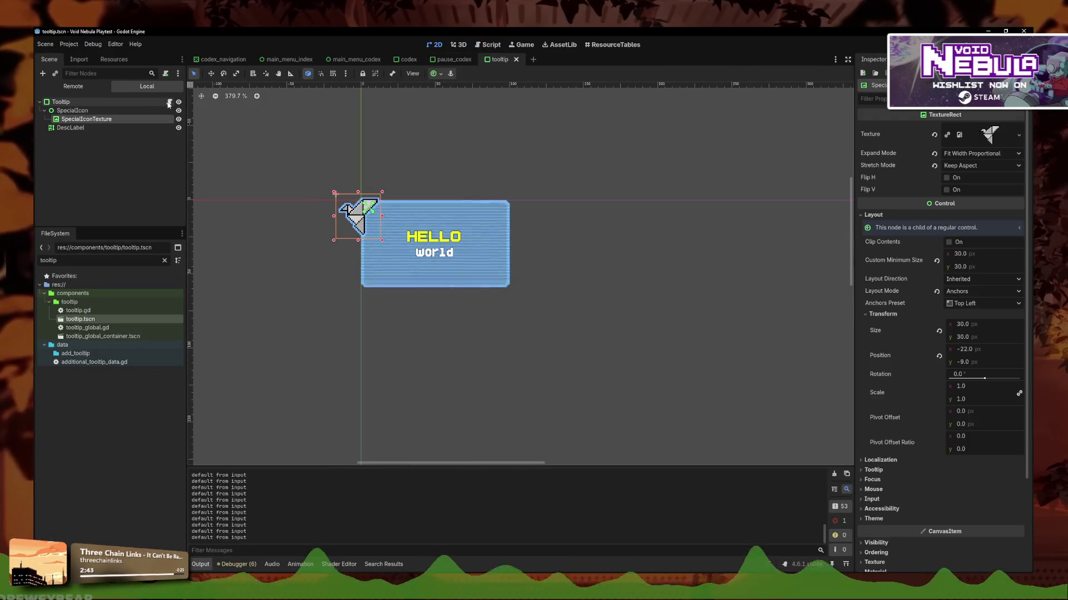
{"action": "key", "text": "ctrl+F3"}
- Try adding a special icon hide line to setup_card in tooltip.gd, then undo it
{"action": "left_click", "coordinate": [723, 150]}
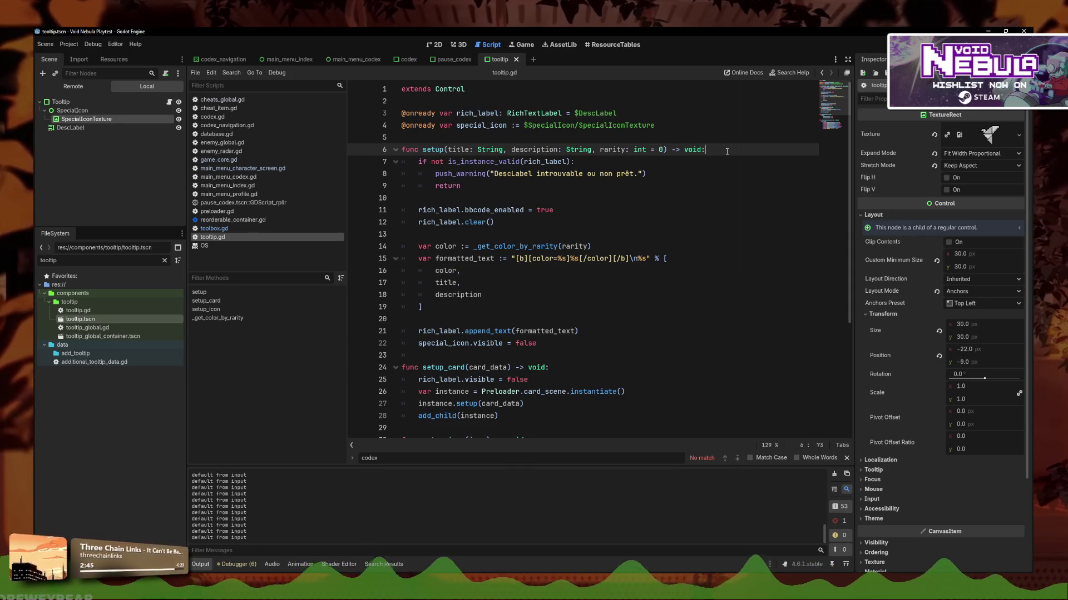
{"action": "key", "text": "Return"}
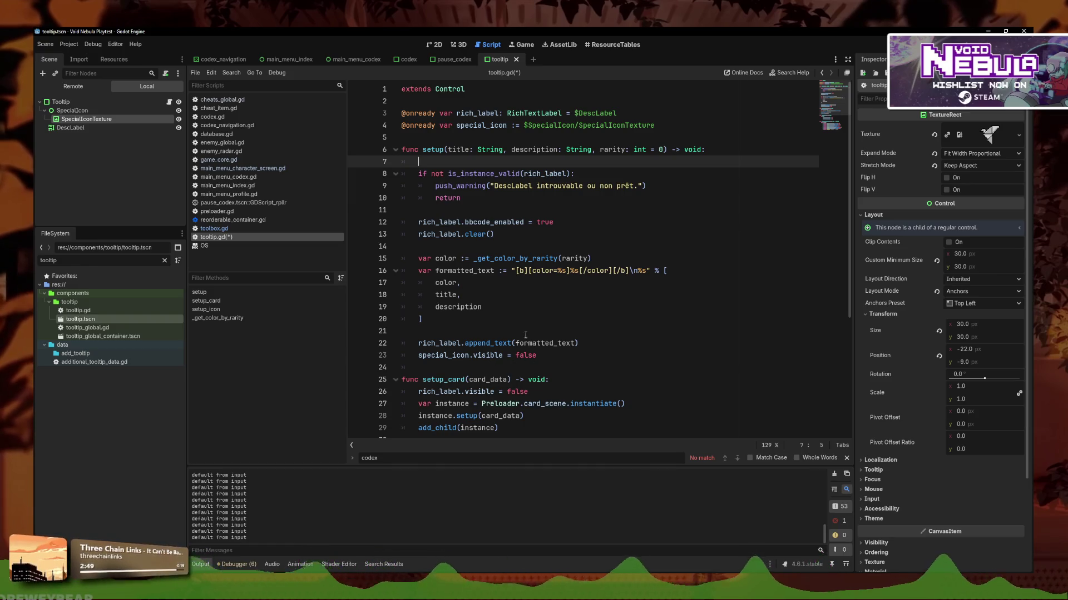
{"action": "key", "text": "ctrl+z"}
{"action": "scroll", "coordinate": [556, 306], "scroll_direction": "down", "scroll_amount": 3}
{"action": "left_click", "coordinate": [572, 270]}
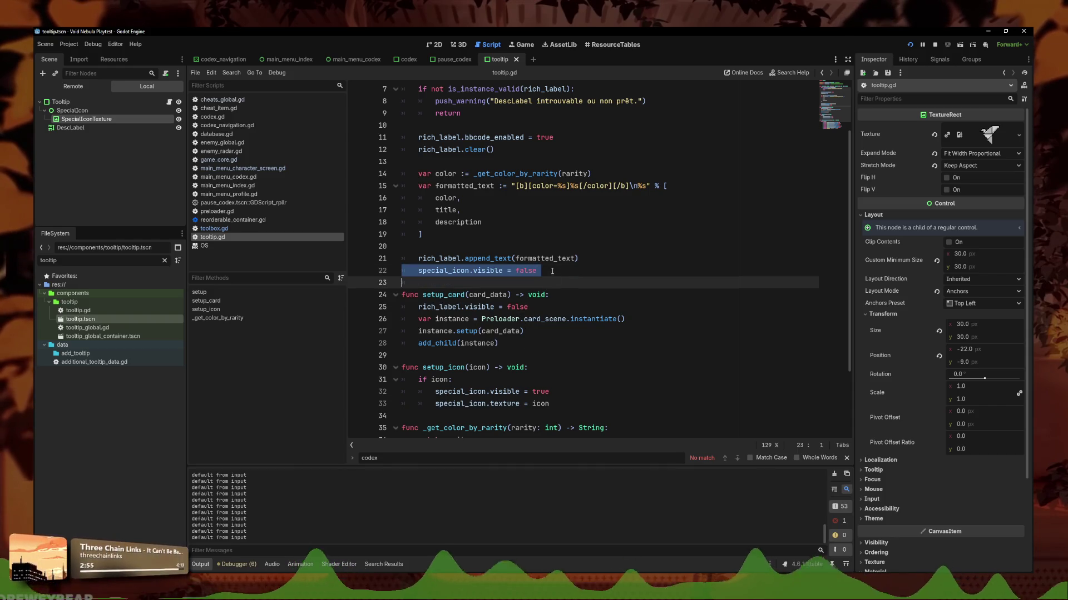
{"action": "left_click", "coordinate": [554, 307]}
{"action": "key", "text": "Return"}
{"action": "type", "text": "special_icon.visible = false"}
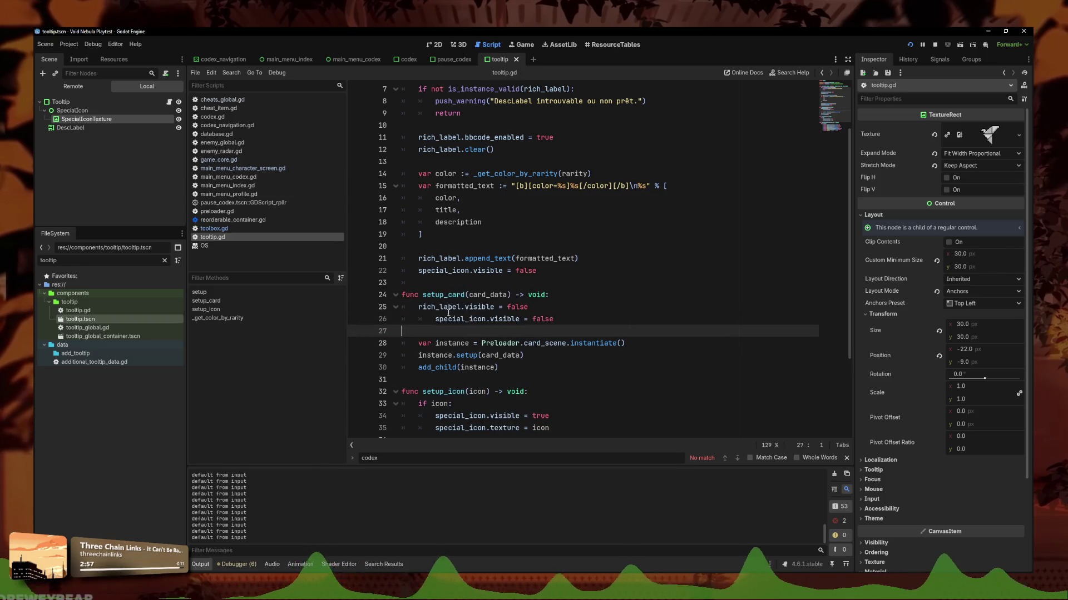
{"action": "key", "text": "Home"}
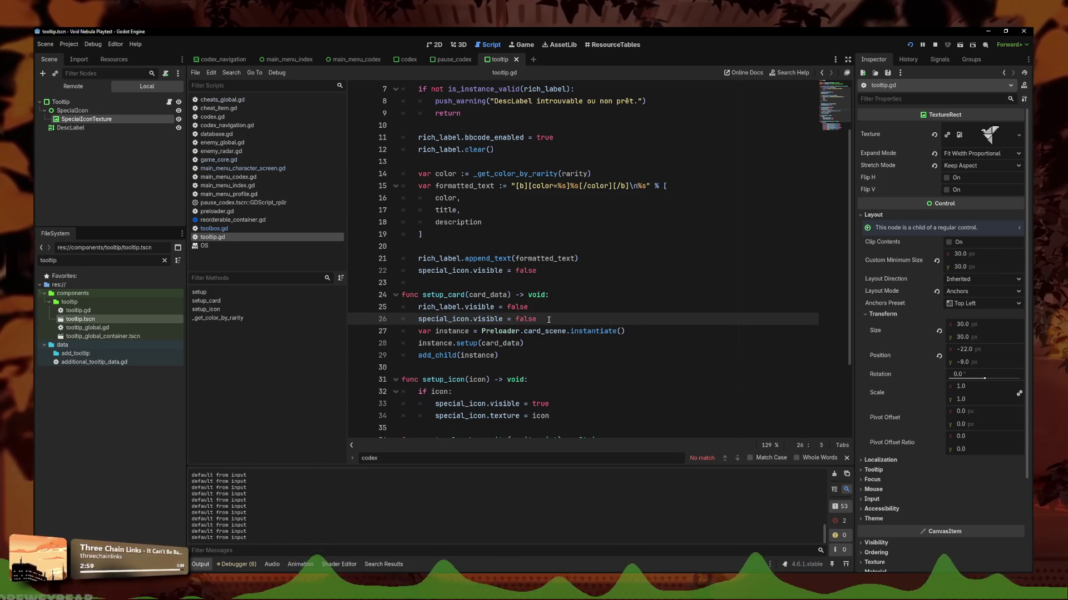
{"action": "key", "text": "ctrl+z"}
{"action": "key", "text": "ctrl+z"}
- Experiment with moving the special_icon.visible = false line, then undo back to the original setup code
{"action": "triple_click", "coordinate": [484, 270]}
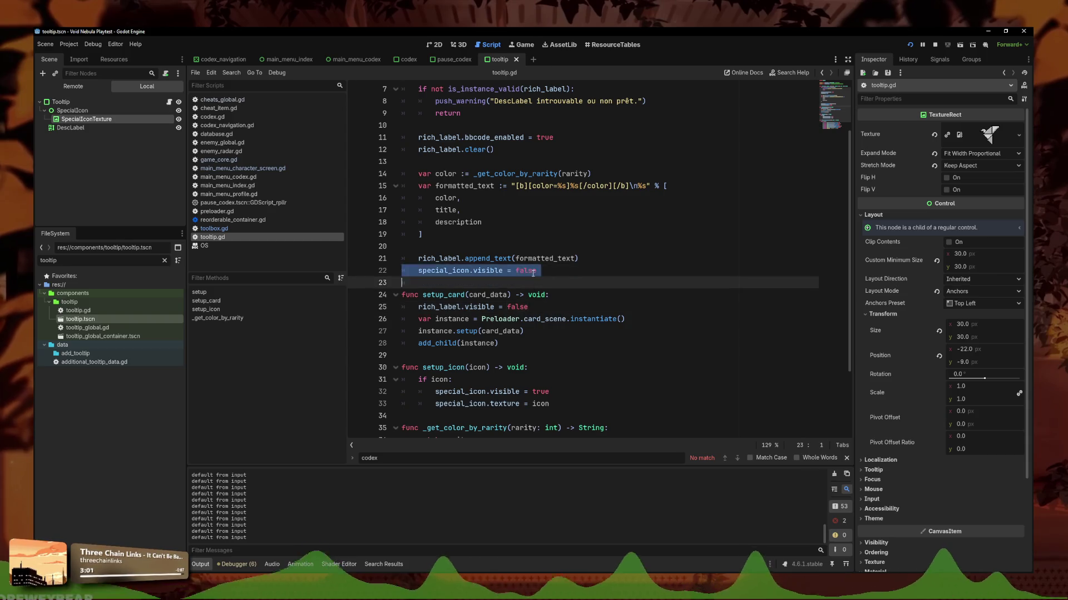
{"action": "key", "text": "ctrl+x"}
{"action": "scroll", "coordinate": [491, 222], "scroll_direction": "up", "scroll_amount": 2}
{"action": "left_click", "coordinate": [703, 134]}
{"action": "key", "text": "Return"}
{"action": "key", "text": "Return"}
{"action": "key", "text": "Up"}
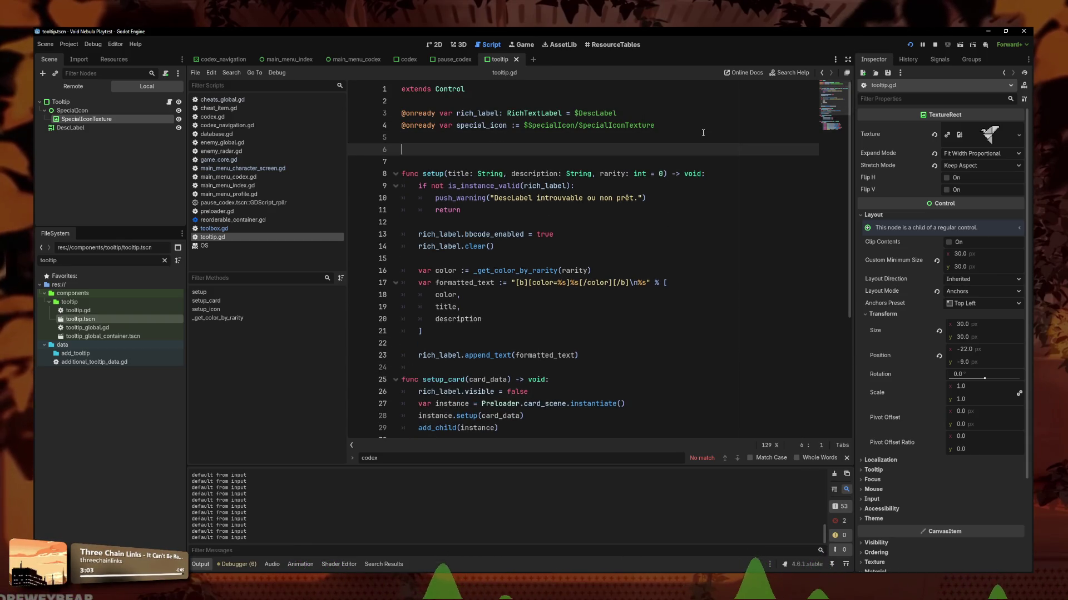
{"action": "key", "text": "BackSpace"}
{"action": "key", "text": "BackSpace"}
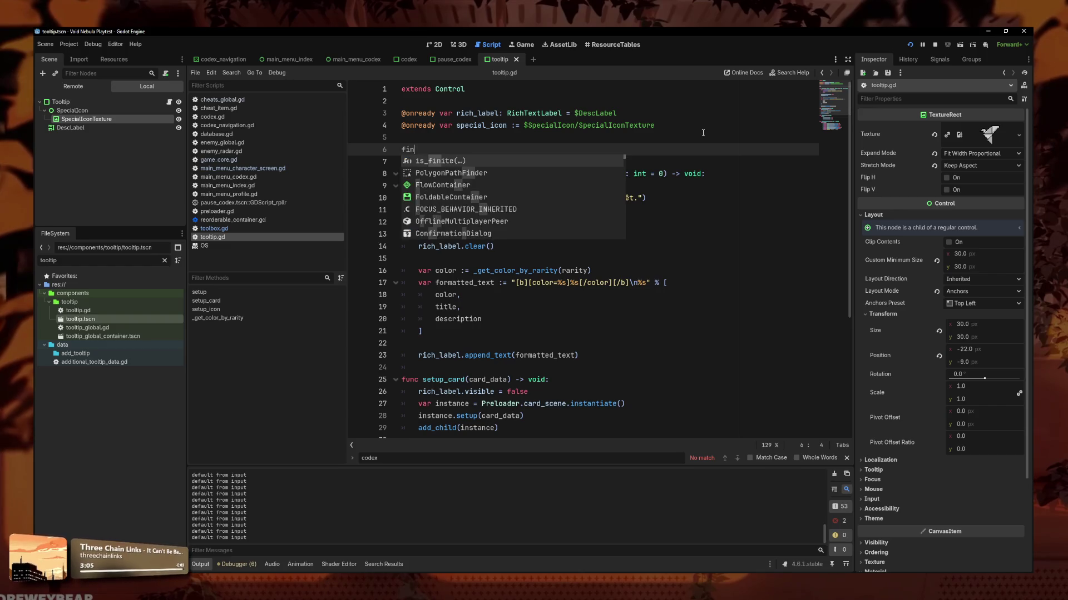
{"action": "key", "text": "ctrl+z"}
{"action": "key", "text": "ctrl+z"}
{"action": "key", "text": "ctrl+z"}
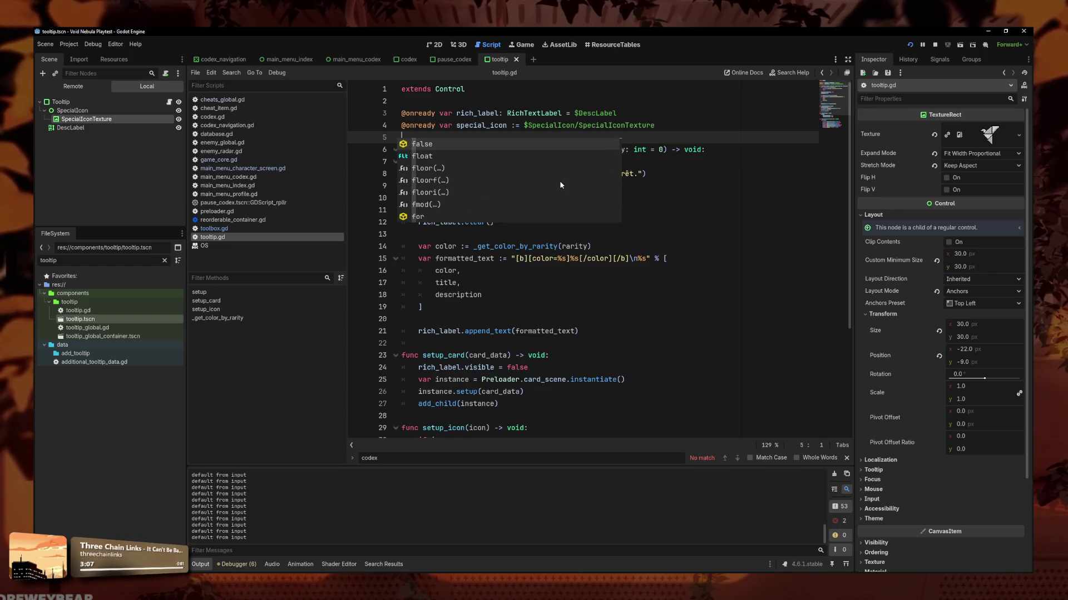
{"action": "key", "text": "ctrl+z"}
{"action": "scroll", "coordinate": [551, 372], "scroll_direction": "down", "scroll_amount": 1}
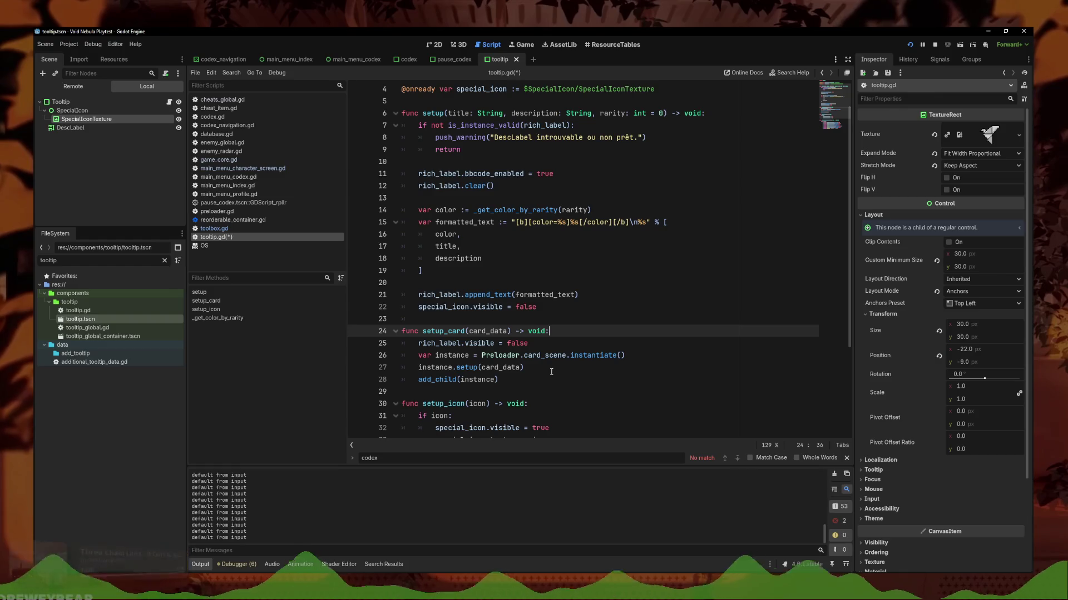
- Copy 'special_icon.visible = false' from setup into setup_card below the rich_label hide line, fixing indentation
{"action": "key", "text": "Up"}
{"action": "key", "text": "Up"}
{"action": "key", "text": "shift+Home"}
{"action": "key", "text": "ctrl+c"}
{"action": "left_click", "coordinate": [559, 343]}
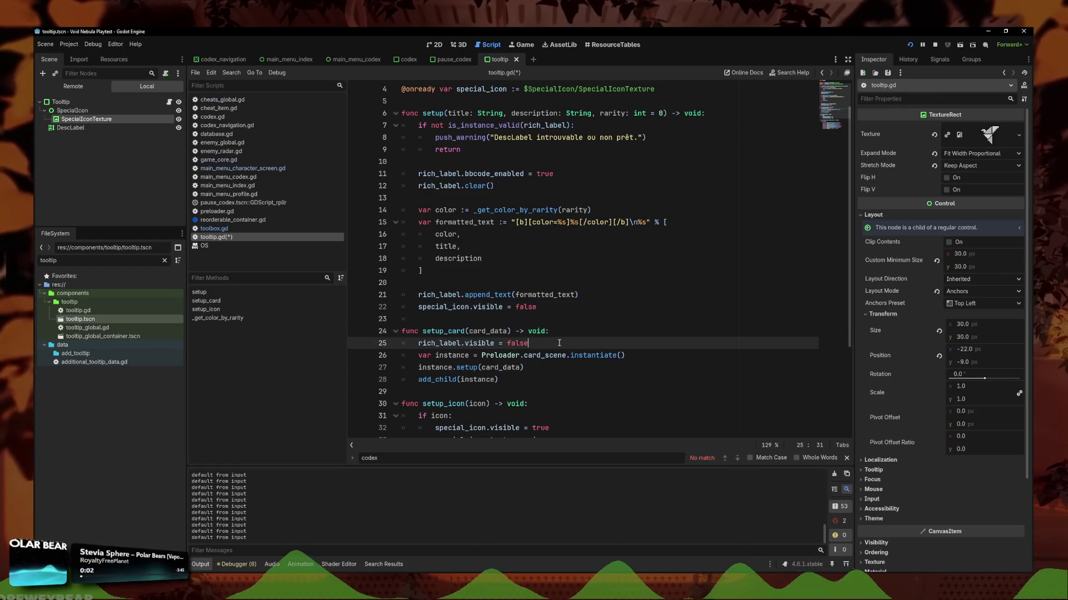
{"action": "key", "text": "Return"}
{"action": "key", "text": "ctrl+v"}
{"action": "key", "text": "Home"}
{"action": "key", "text": "BackSpace"}
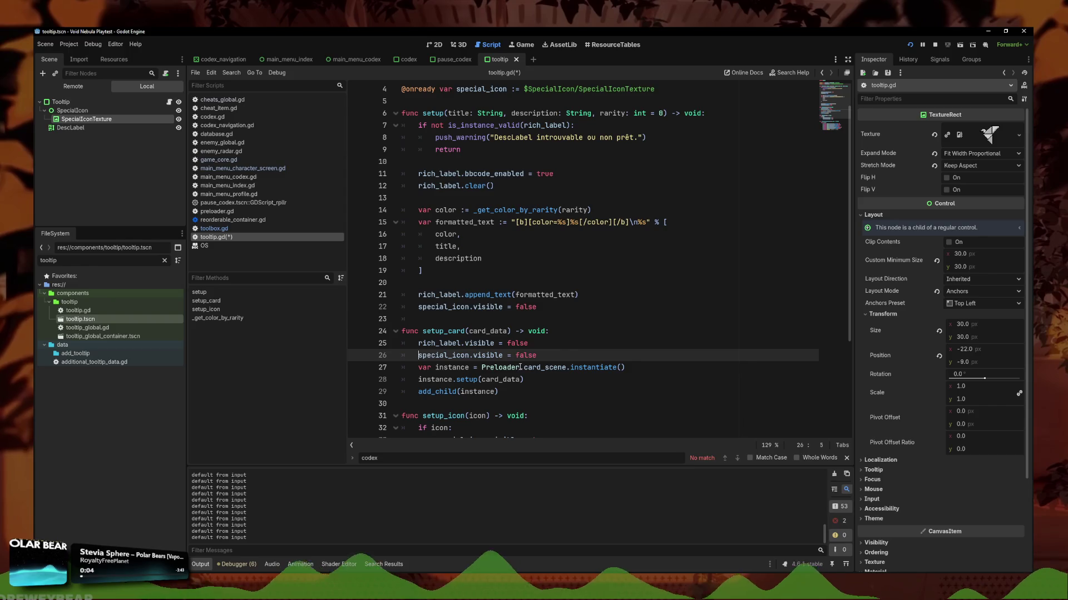
- Save tooltip.gd and switch to the running game
{"action": "key", "text": "ctrl+s"}
{"action": "left_click", "coordinate": [378, 561]}
{"action": "mouse_move", "coordinate": [948, 216]}
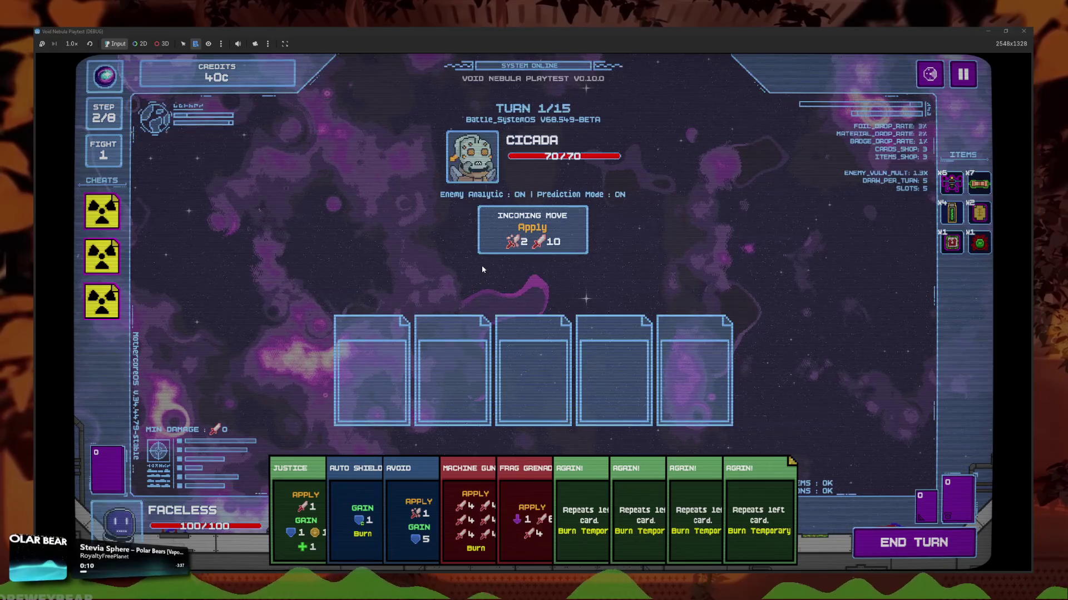
- Play Machine Gun followed by AGAIN! cards to defeat Cicada, then cash out to the 50c shop
{"action": "mouse_move", "coordinate": [775, 490]}
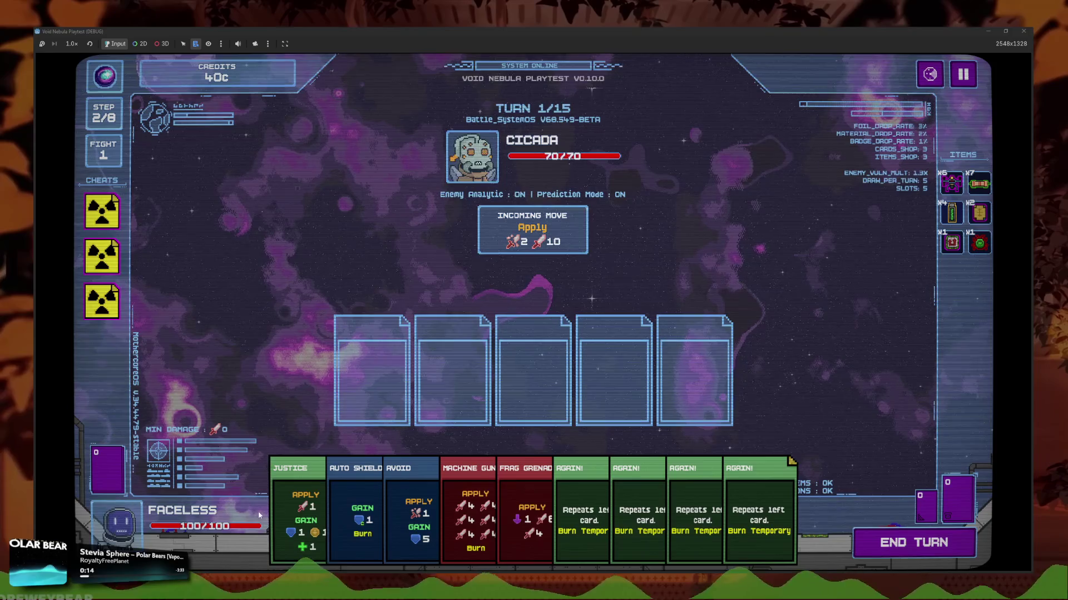
{"action": "left_click", "coordinate": [468, 512]}
{"action": "left_click", "coordinate": [602, 525]}
{"action": "left_click", "coordinate": [601, 525]}
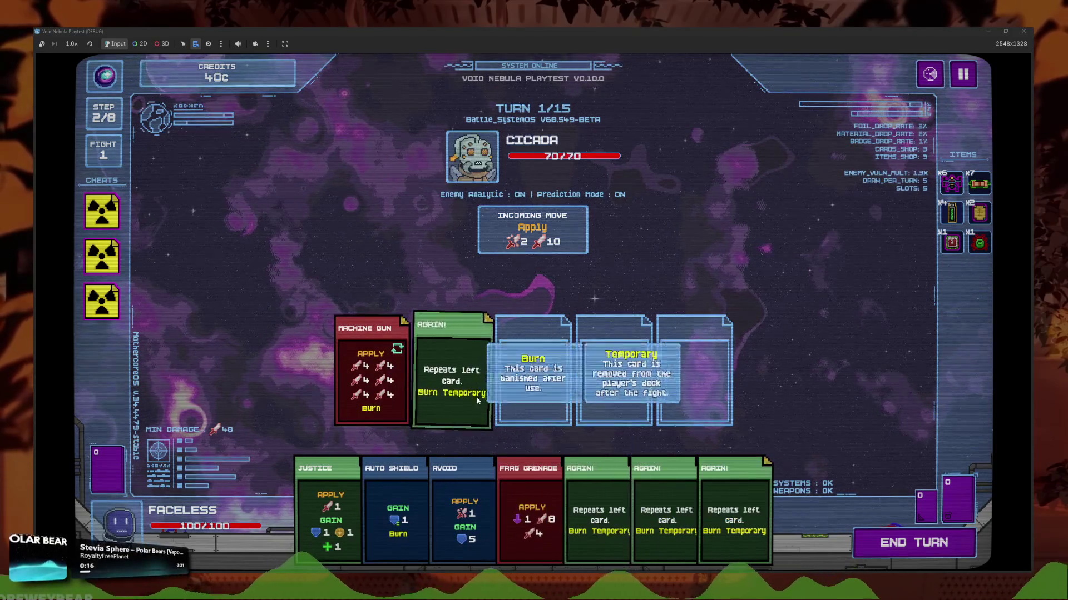
{"action": "left_click", "coordinate": [667, 512]}
{"action": "left_click", "coordinate": [668, 512]}
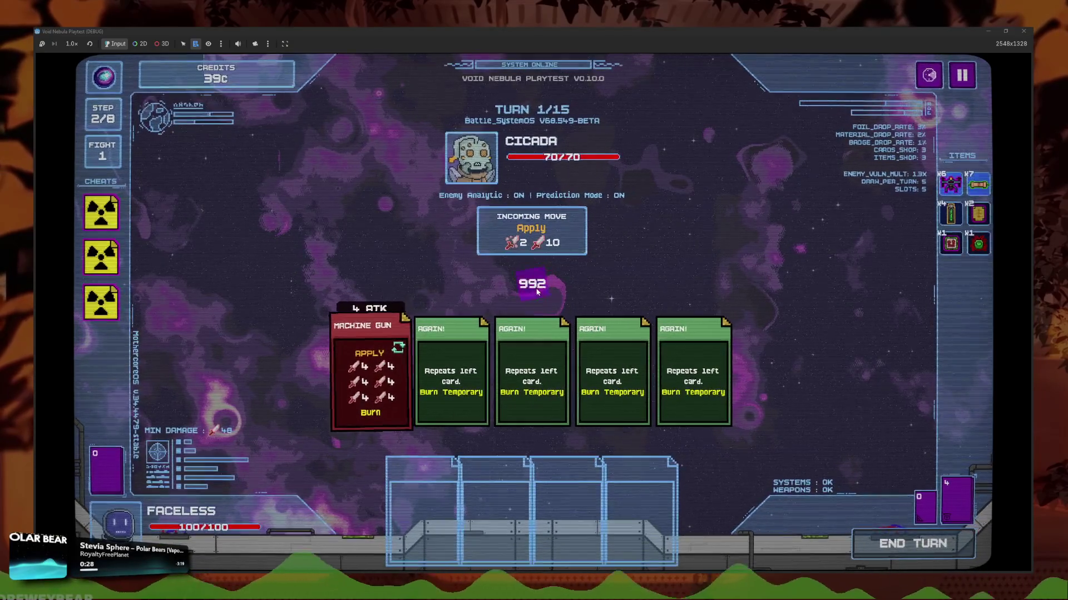
{"action": "mouse_move", "coordinate": [949, 180]}
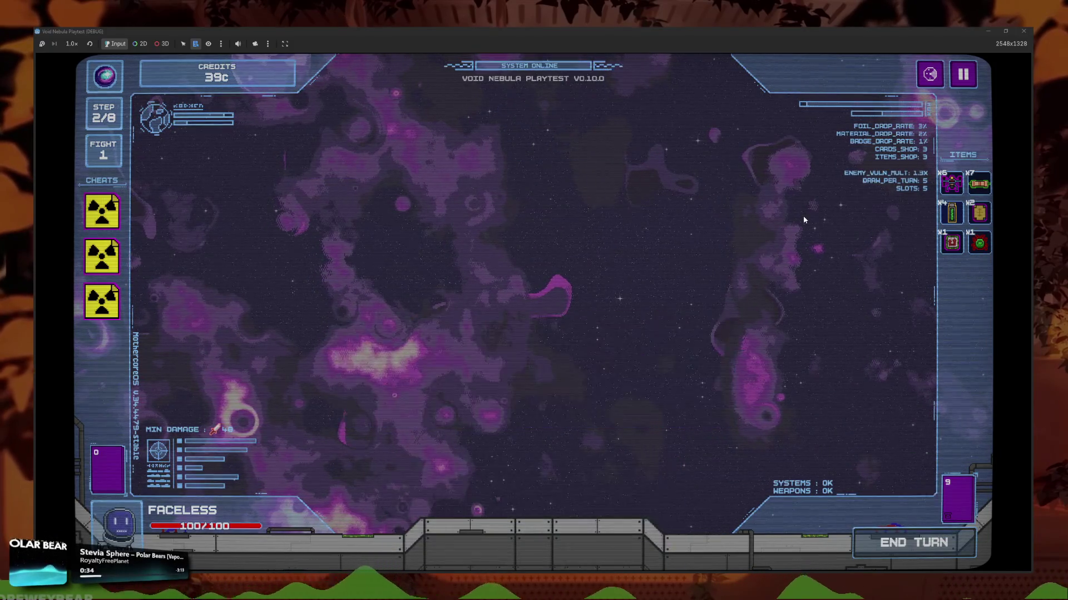
{"action": "left_click", "coordinate": [557, 416]}
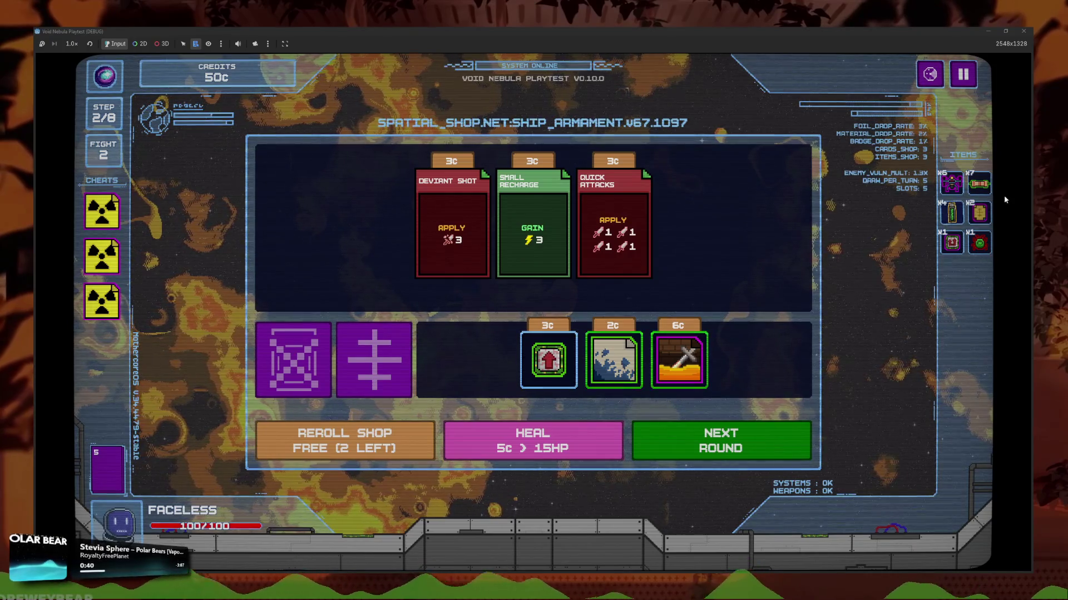
- Browse the Codex item pages from the pause menu, then return to the shop
{"action": "mouse_move", "coordinate": [983, 192]}
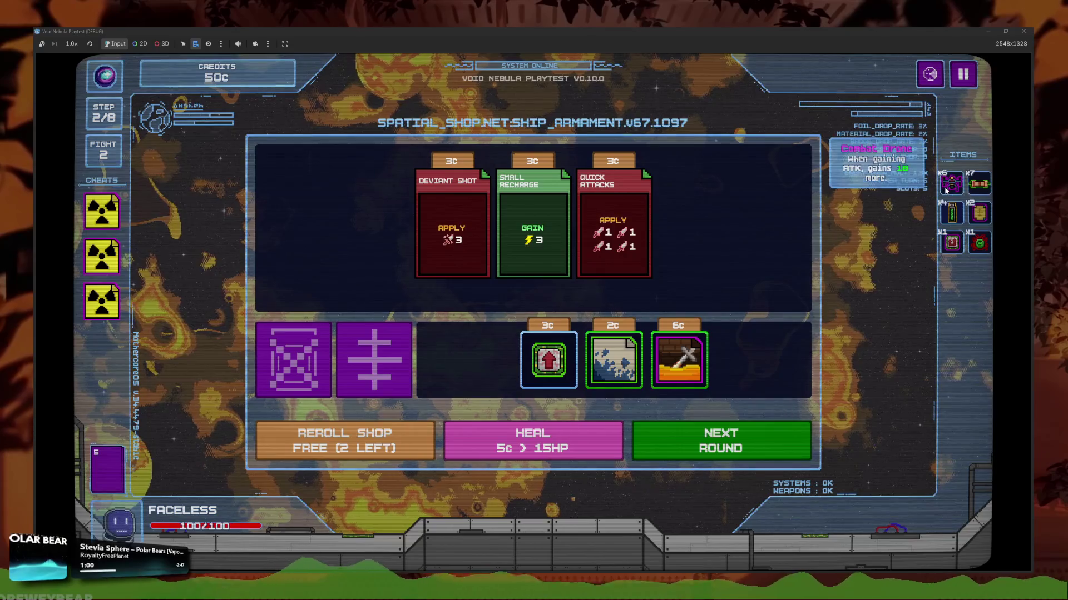
{"action": "key", "text": "Escape"}
{"action": "left_click", "coordinate": [551, 316]}
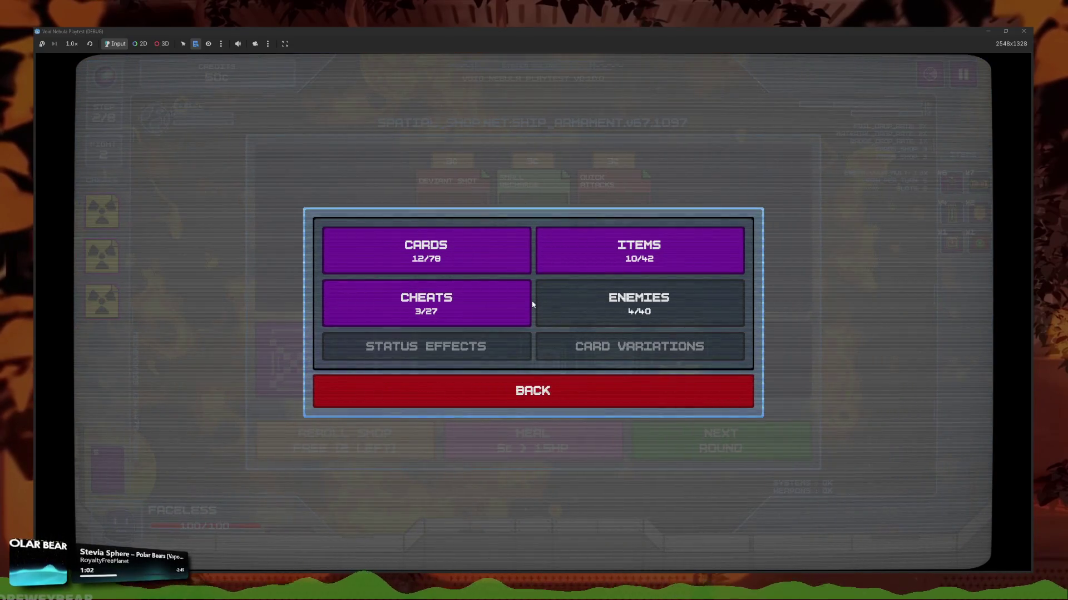
{"action": "left_click", "coordinate": [602, 415]}
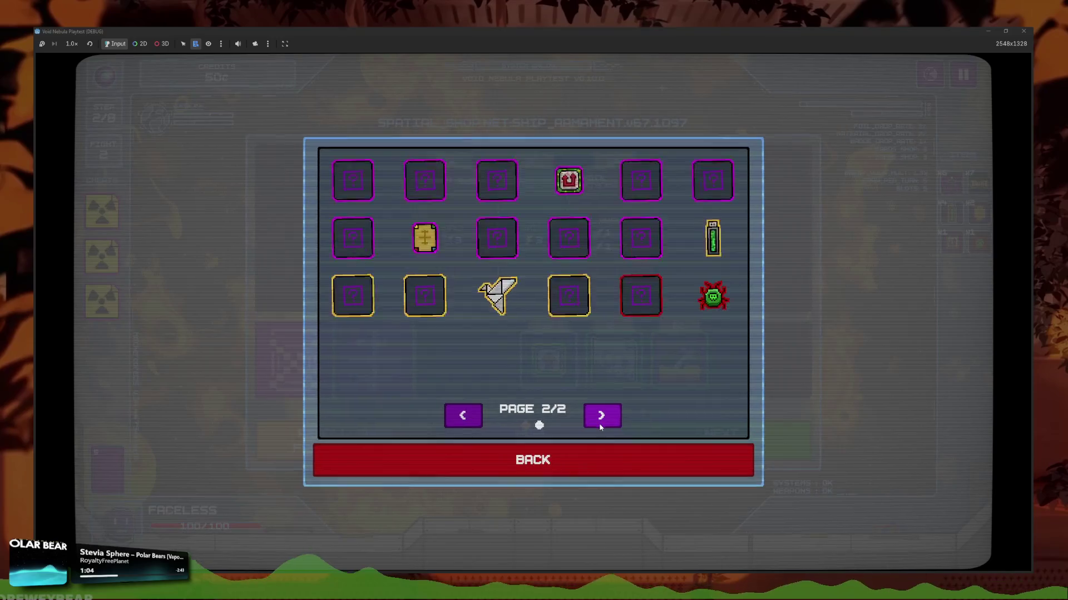
{"action": "left_click", "coordinate": [602, 416]}
{"action": "mouse_move", "coordinate": [720, 358]}
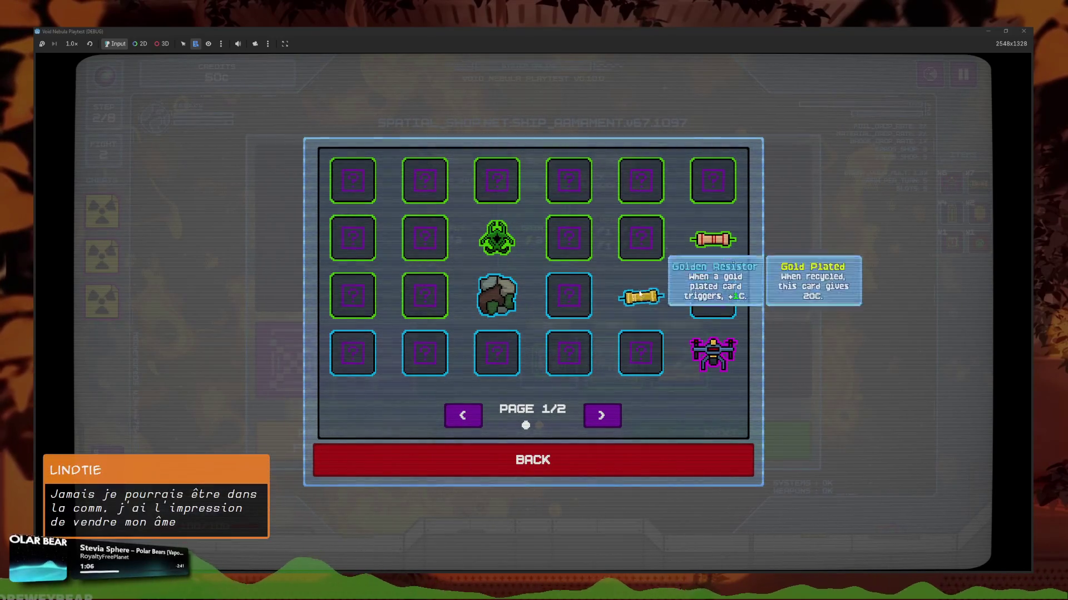
{"action": "left_click", "coordinate": [643, 462]}
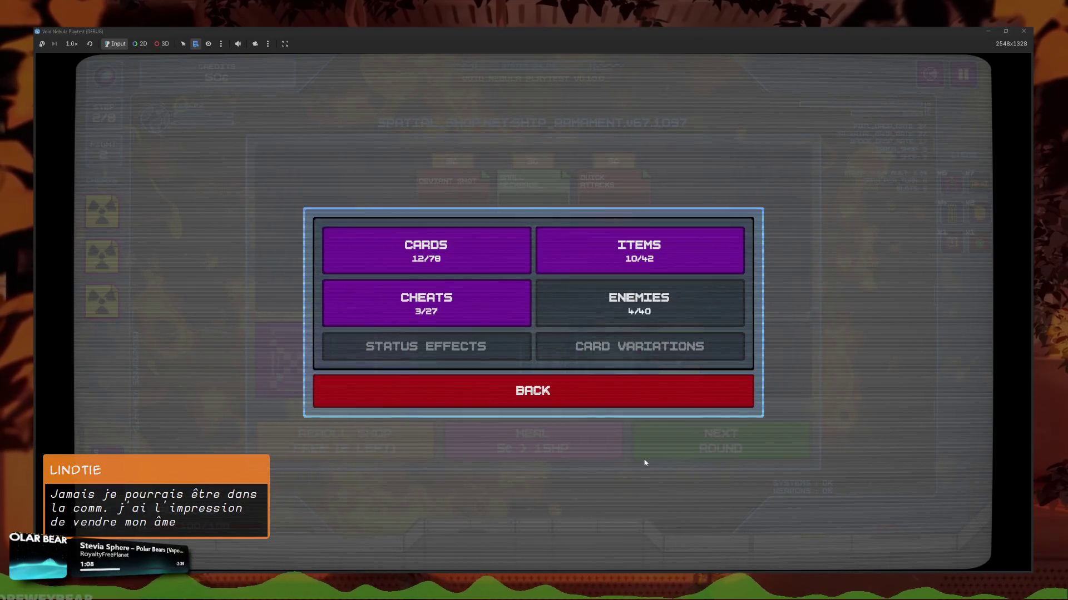
{"action": "left_click", "coordinate": [557, 389]}
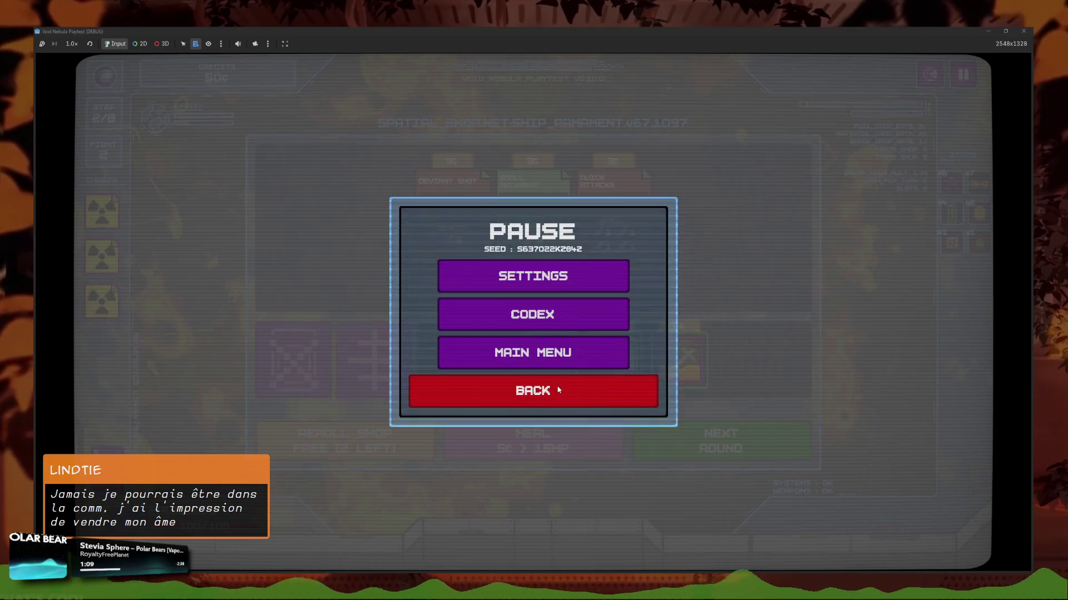
{"action": "left_click", "coordinate": [528, 398]}
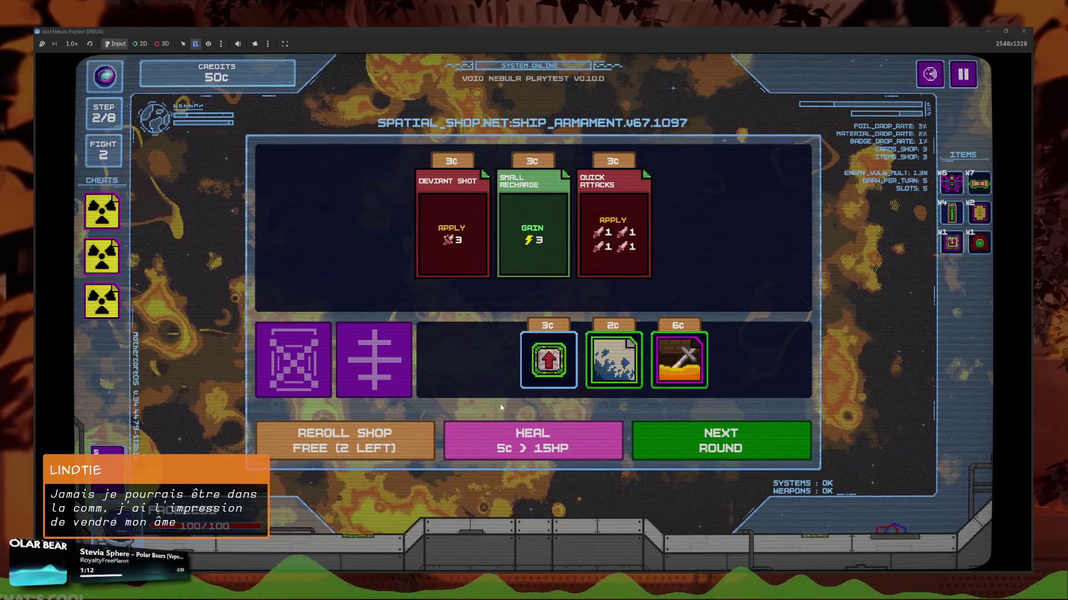
- Start the next round, sell the third cheat for 2 credits and use the other two
{"action": "left_click", "coordinate": [95, 219]}
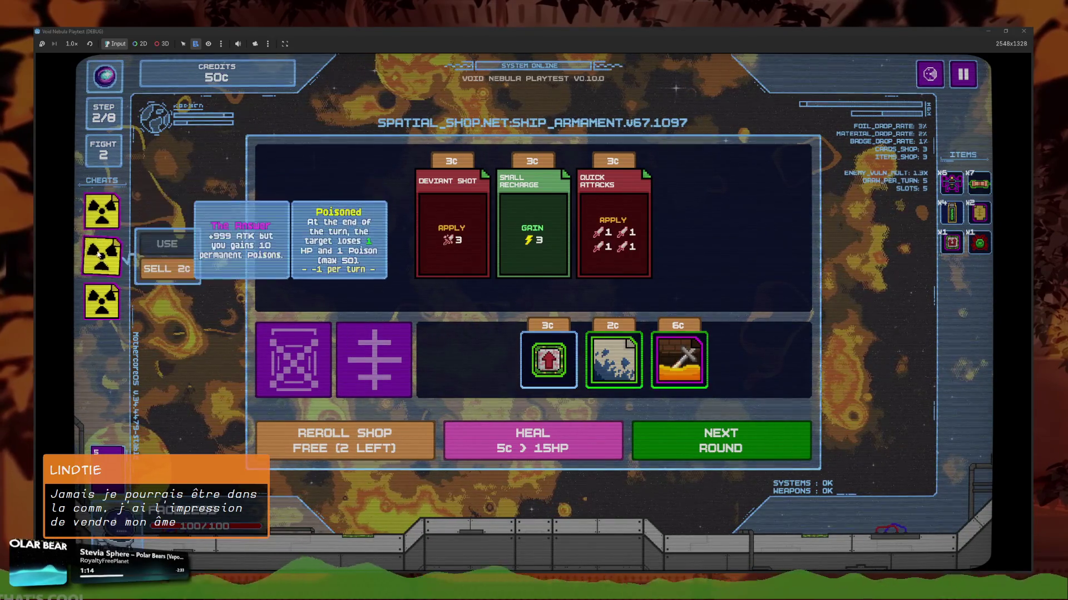
{"action": "left_click", "coordinate": [102, 301]}
{"action": "left_click", "coordinate": [655, 449]}
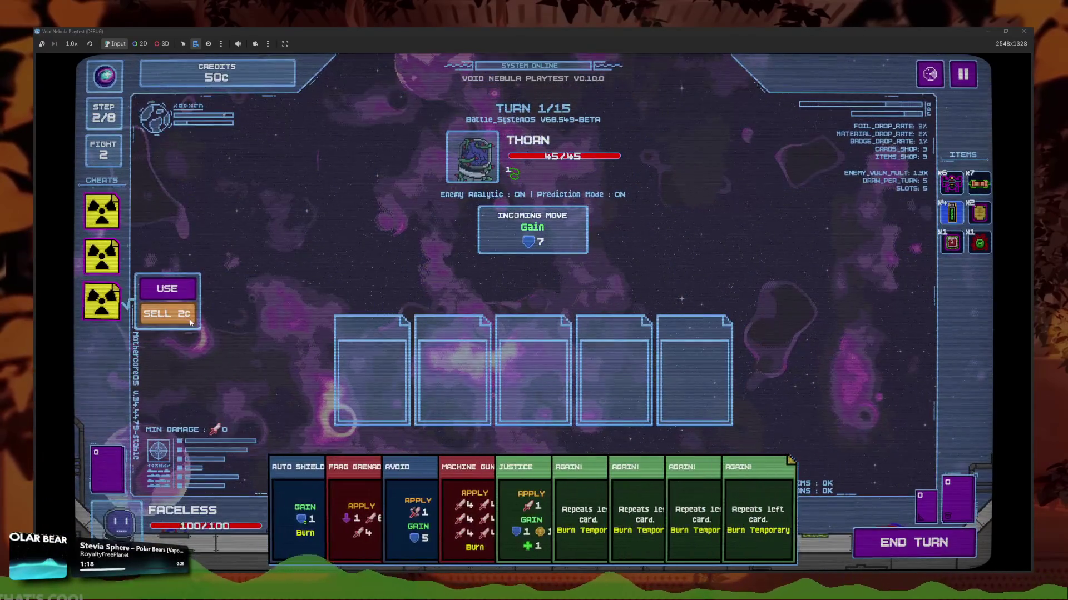
{"action": "left_click", "coordinate": [167, 312]}
{"action": "left_click", "coordinate": [102, 259]}
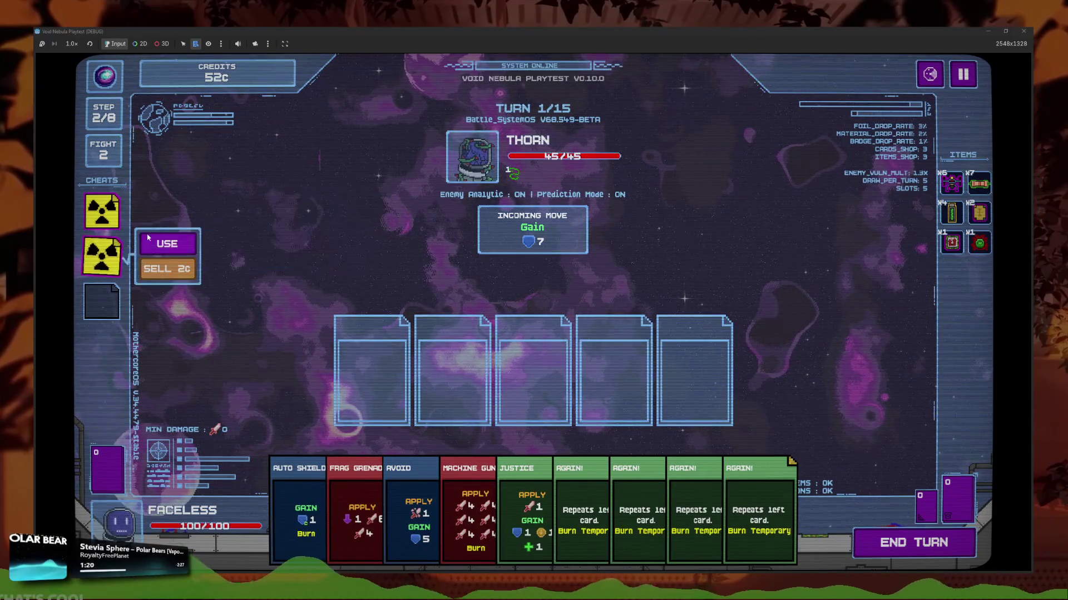
{"action": "left_click", "coordinate": [165, 241]}
{"action": "left_click", "coordinate": [102, 211]}
- Play Machine Gun and AGAIN! cards to defeat Thorn and cash out with 63c
{"action": "left_click", "coordinate": [164, 198]}
{"action": "left_click", "coordinate": [582, 507]}
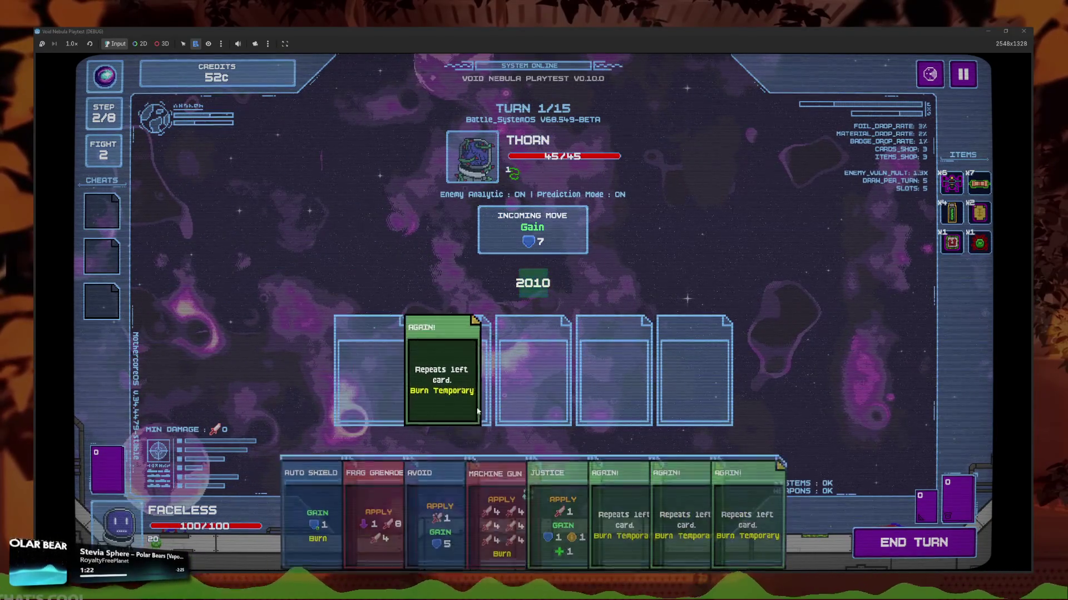
{"action": "left_click", "coordinate": [503, 511]}
{"action": "left_click", "coordinate": [634, 512]}
{"action": "left_click", "coordinate": [634, 512]}
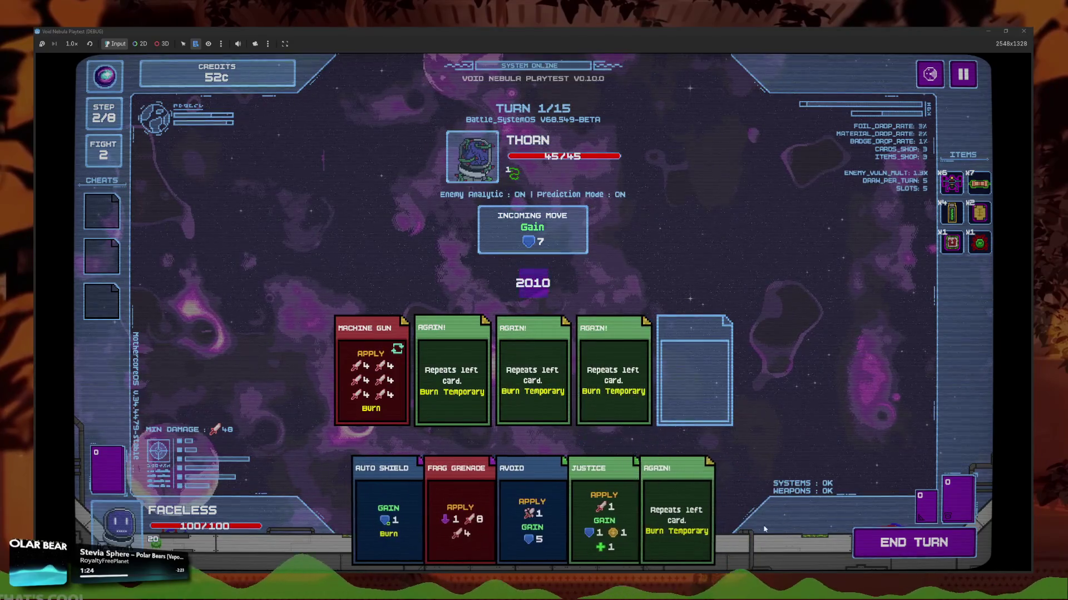
{"action": "left_click", "coordinate": [692, 511]}
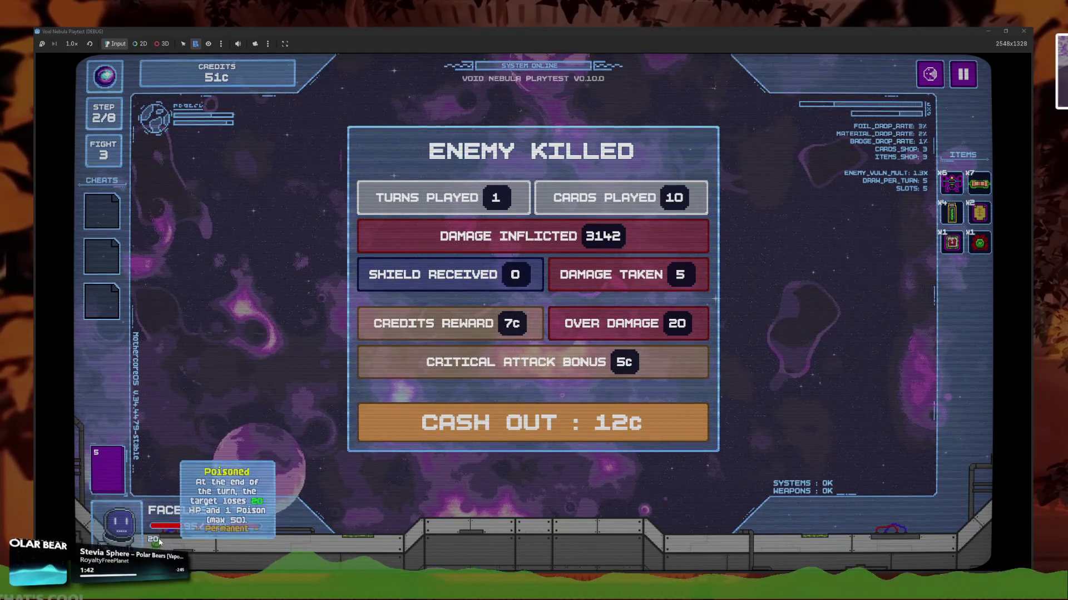
{"action": "key", "text": "space"}
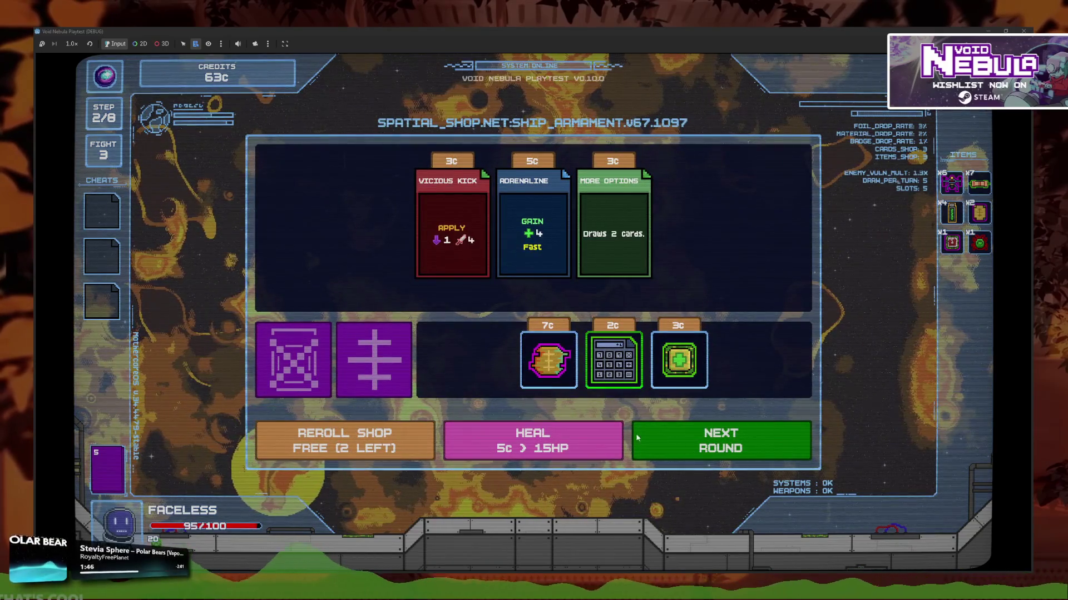
- Begin the Sniper fight, stop the playtest, and go to line 23 of tooltip.gd
{"action": "left_click", "coordinate": [732, 444]}
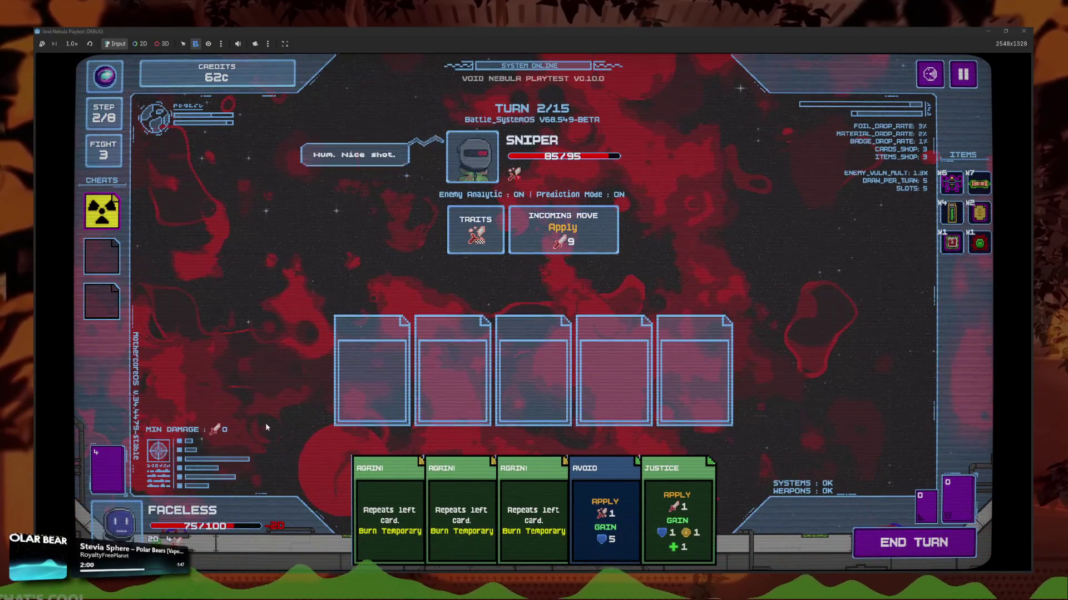
{"action": "mouse_move", "coordinate": [98, 206]}
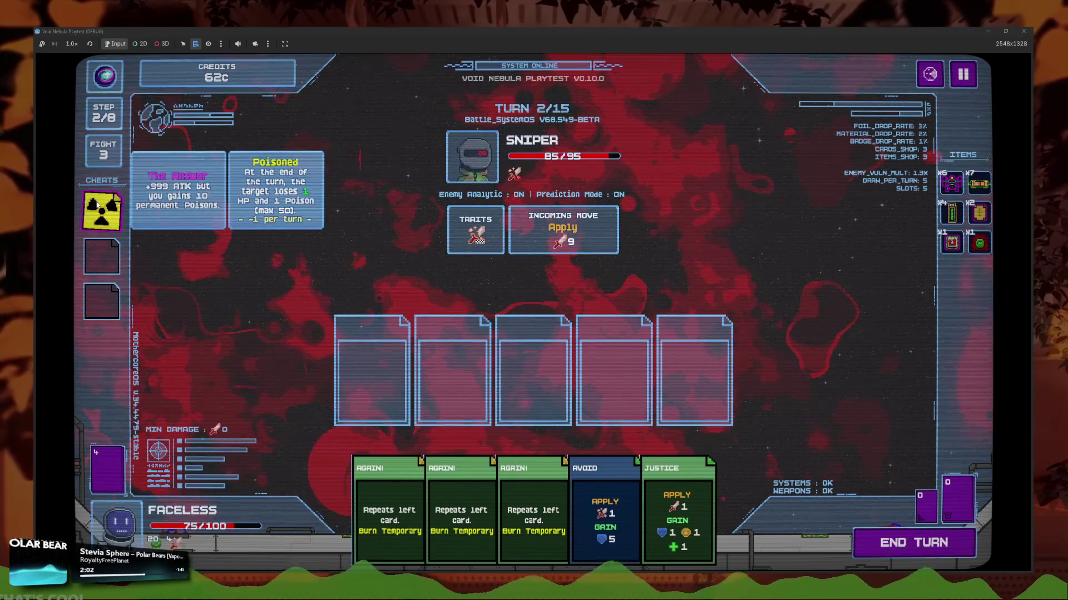
{"action": "key", "text": "F8"}
{"action": "left_click", "coordinate": [656, 319]}
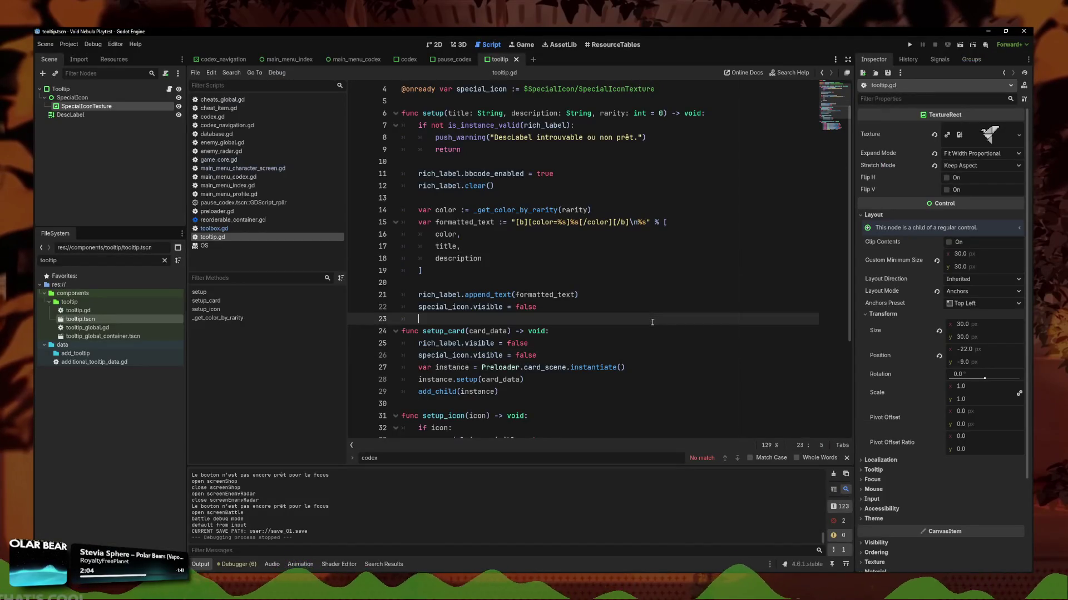
{"action": "left_click", "coordinate": [656, 343]}
{"action": "type", "text": "0"}
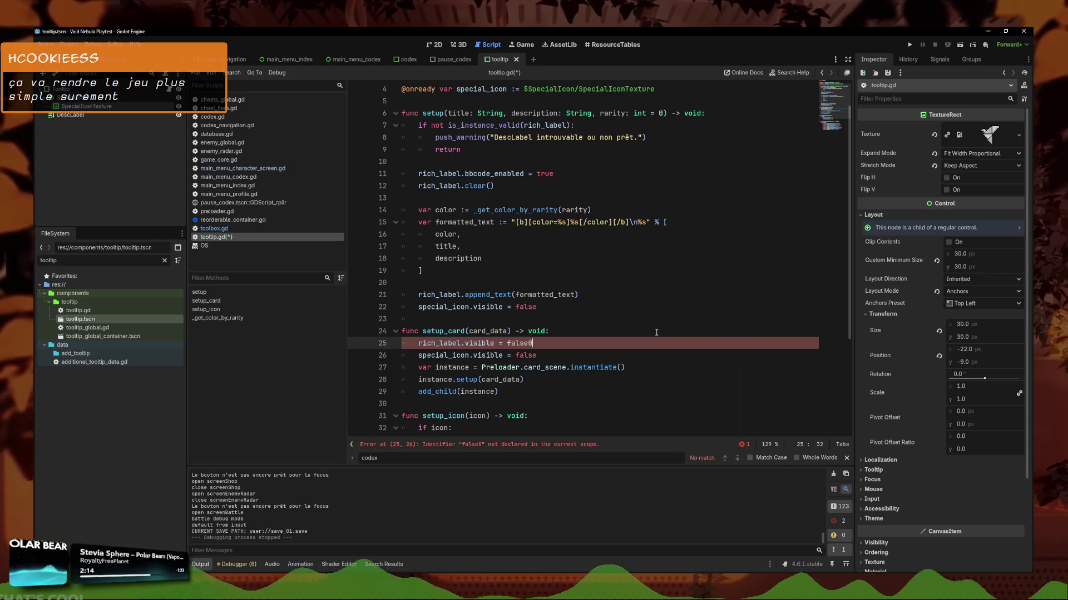
{"action": "key", "text": "BackSpace"}
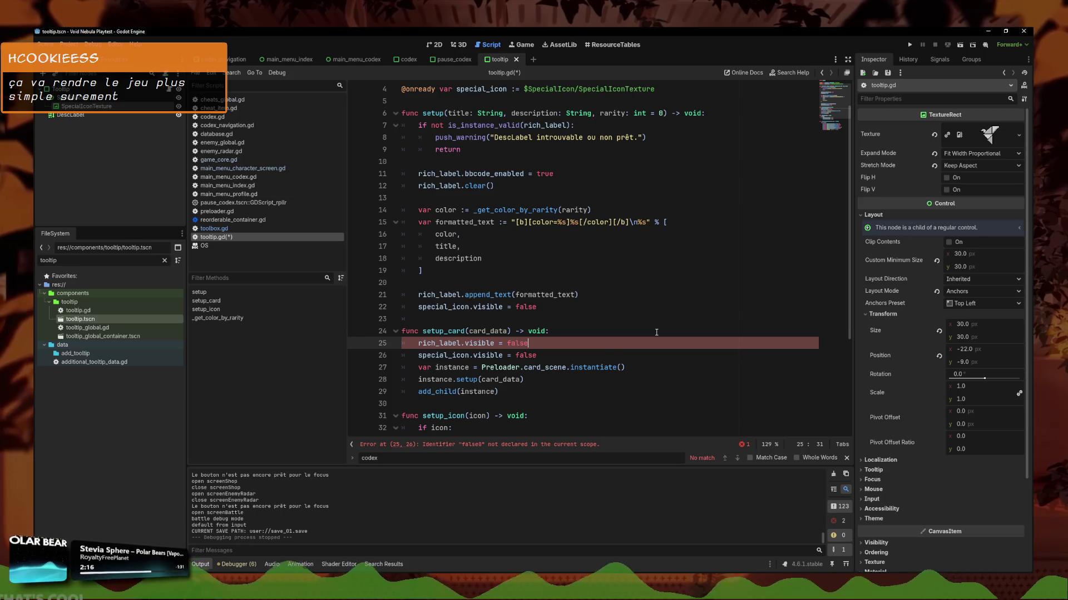
{"action": "key", "text": "ctrl+s"}
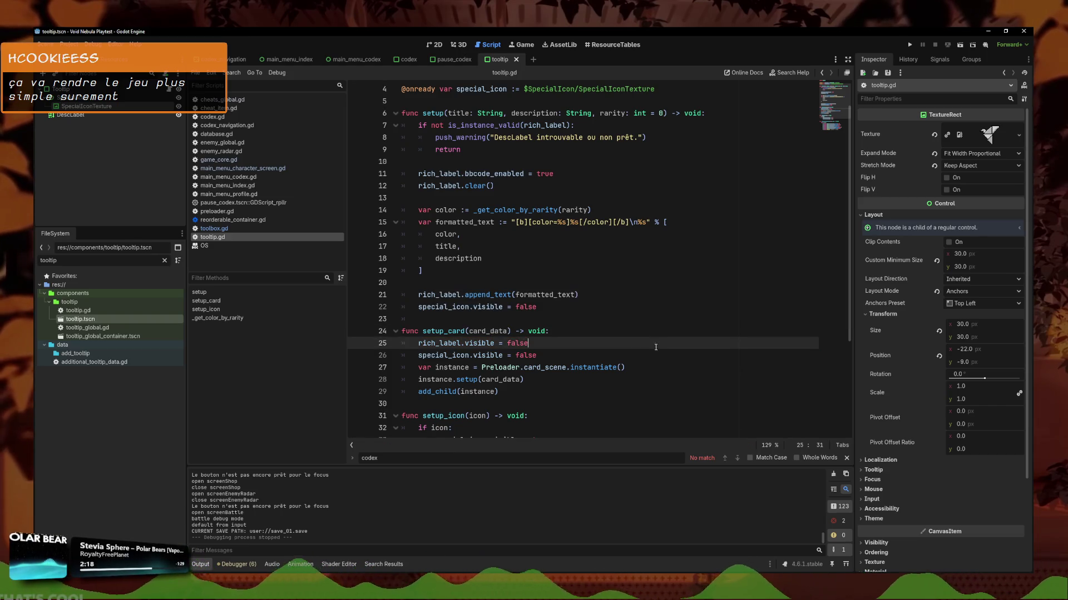
{"action": "left_click", "coordinate": [630, 335]}
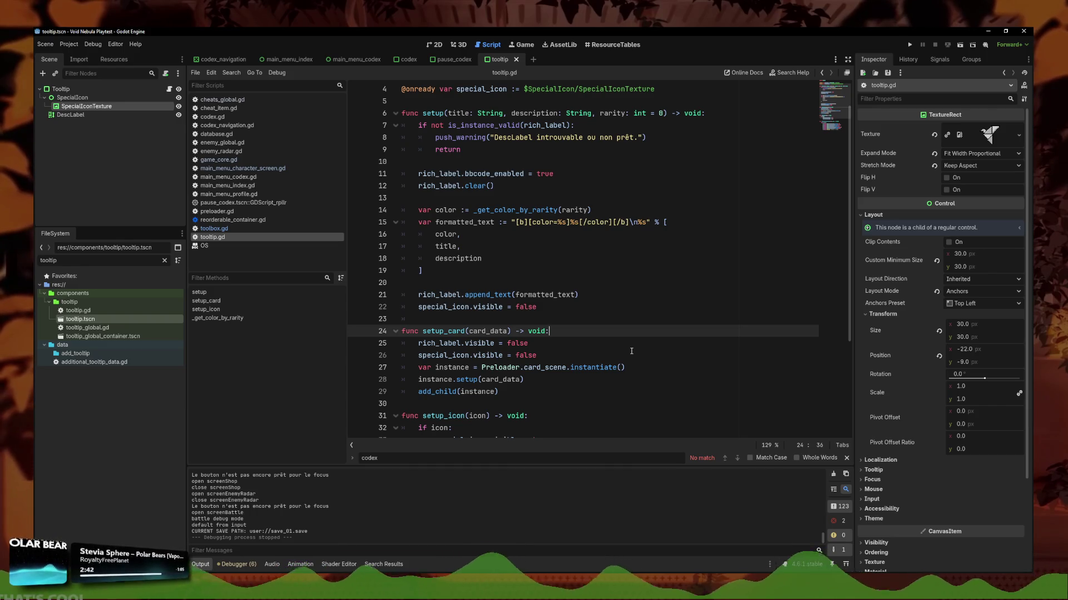
{"action": "left_click", "coordinate": [555, 311]}
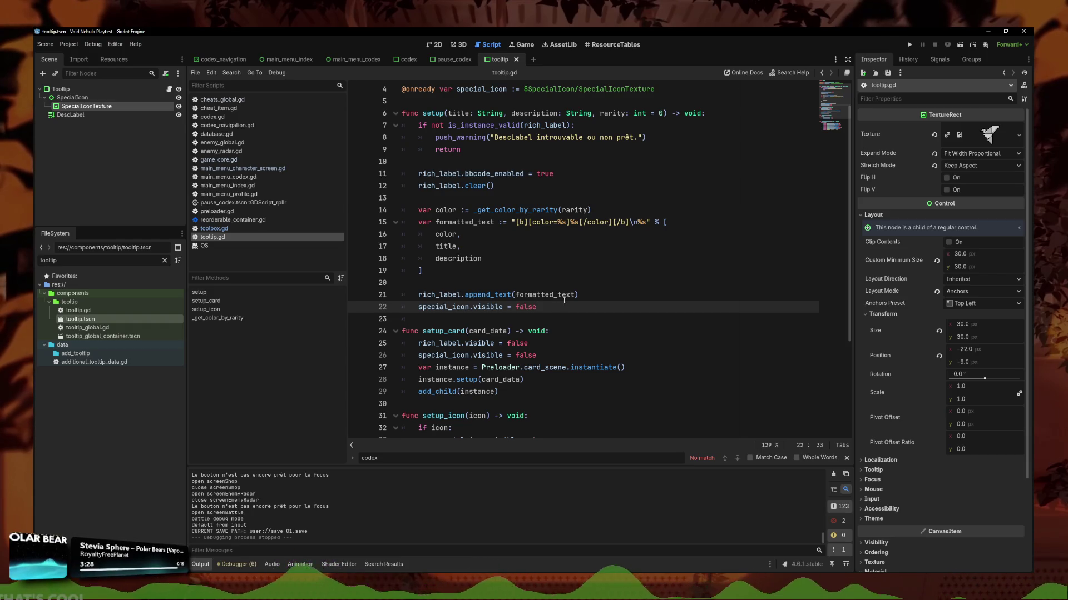
{"action": "mouse_move", "coordinate": [562, 296]}
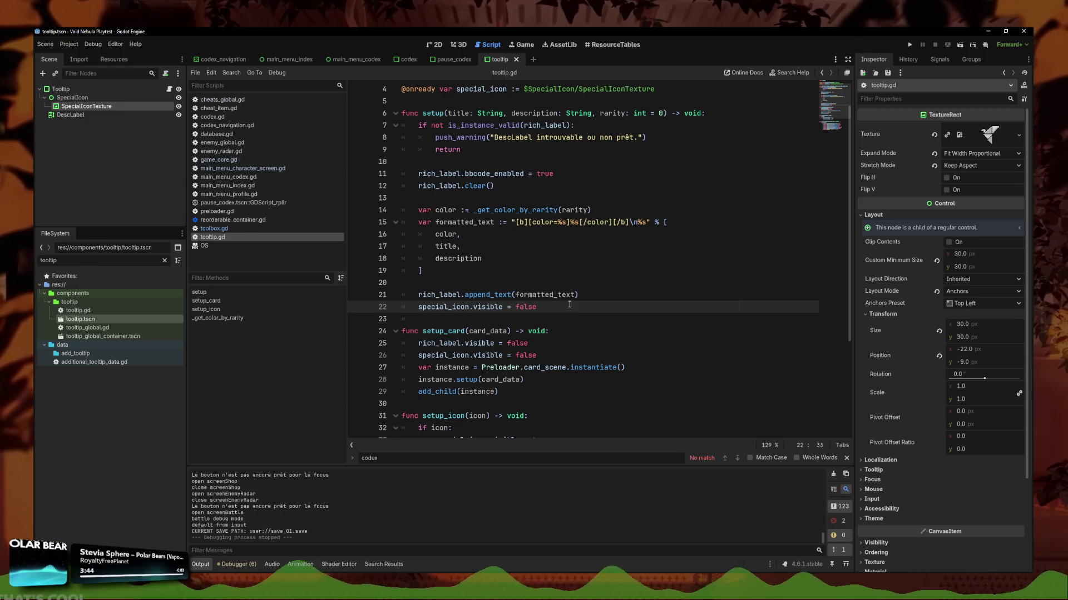
{"action": "key", "text": "ctrl+z"}
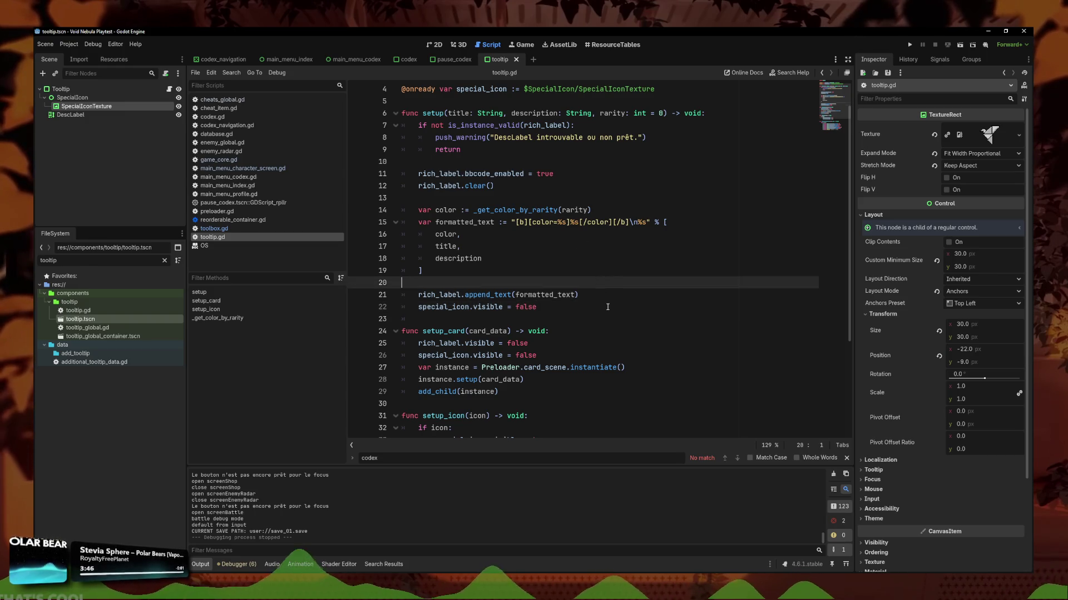
{"action": "key", "text": "ctrl+shift+z"}
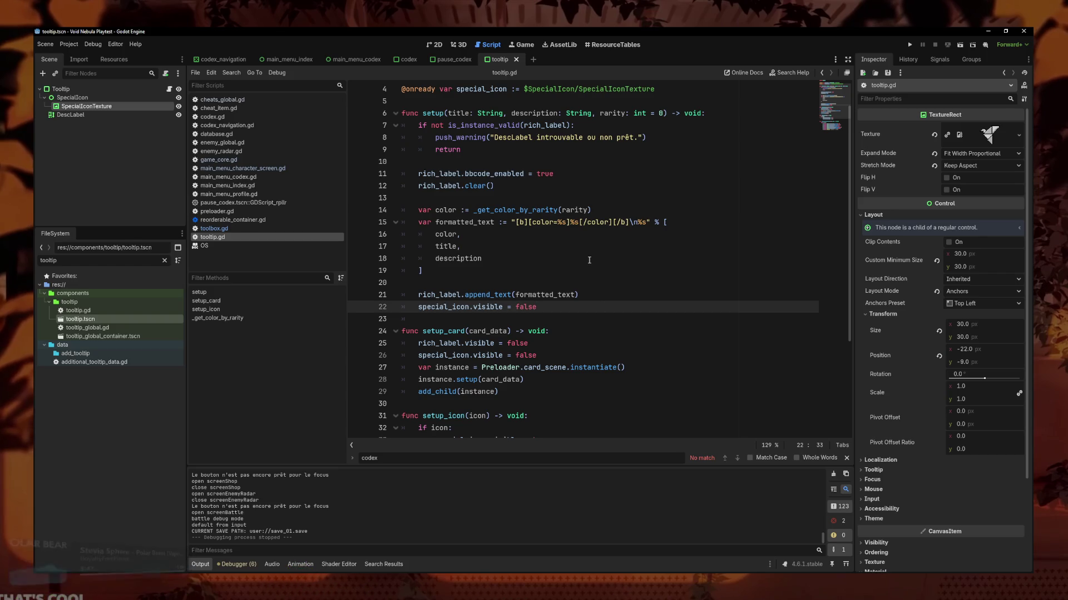
{"action": "left_click", "coordinate": [617, 298]}
{"action": "key", "text": "Down"}
{"action": "key", "text": "Down"}
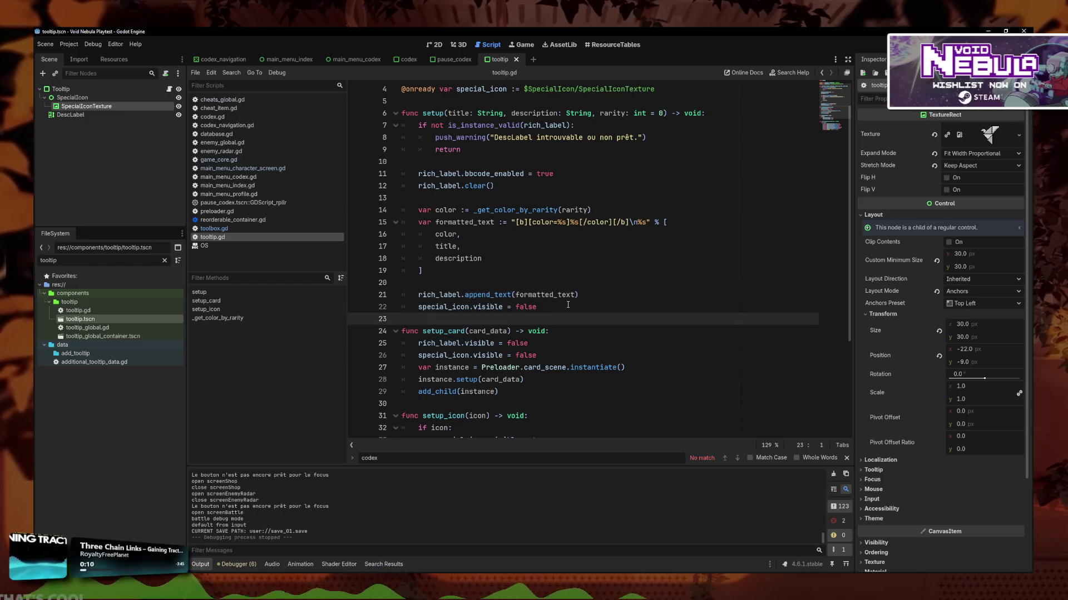
{"action": "left_click", "coordinate": [568, 306]}
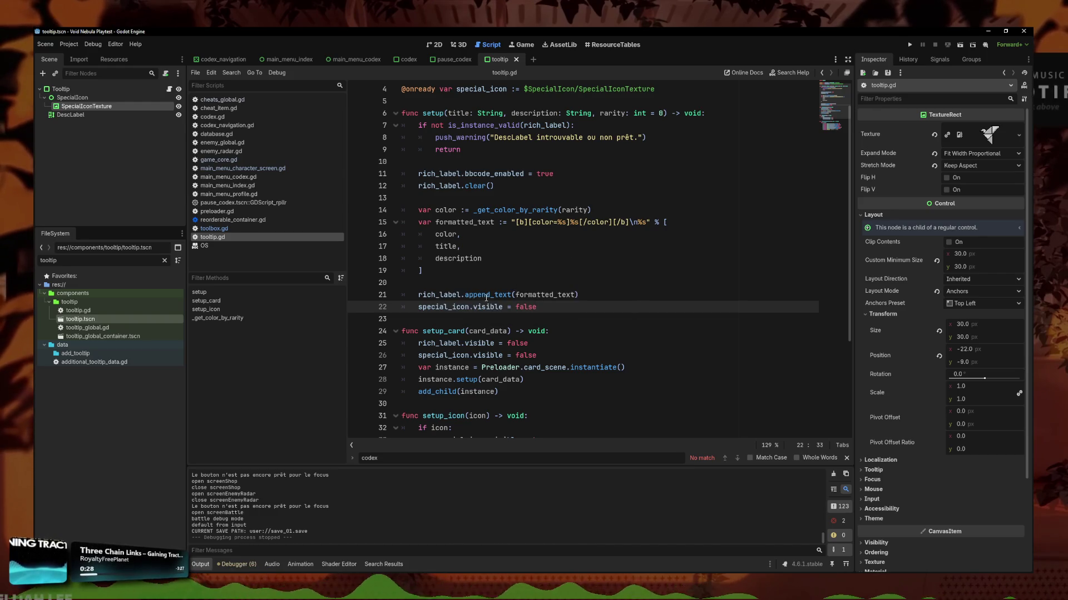
{"action": "left_click", "coordinate": [610, 298]}
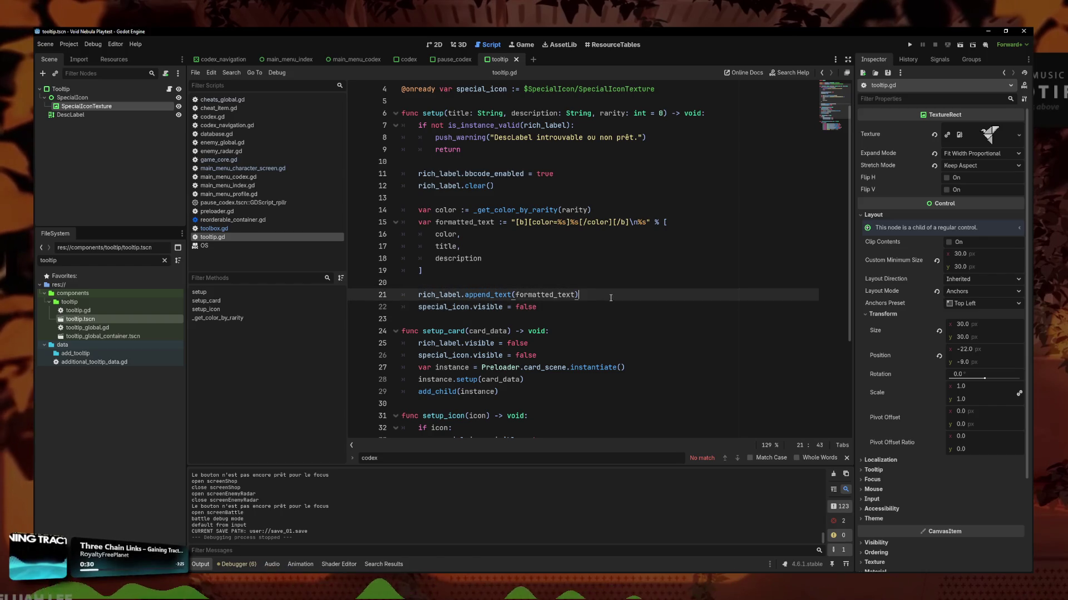
{"action": "left_click", "coordinate": [615, 305]}
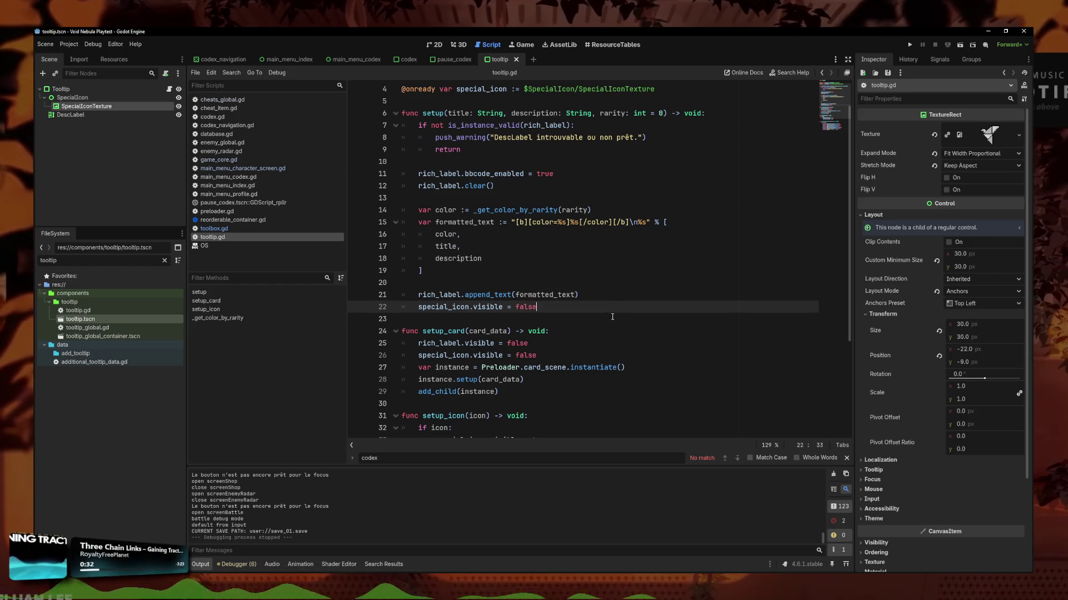
{"action": "double_click", "coordinate": [120, 265]}
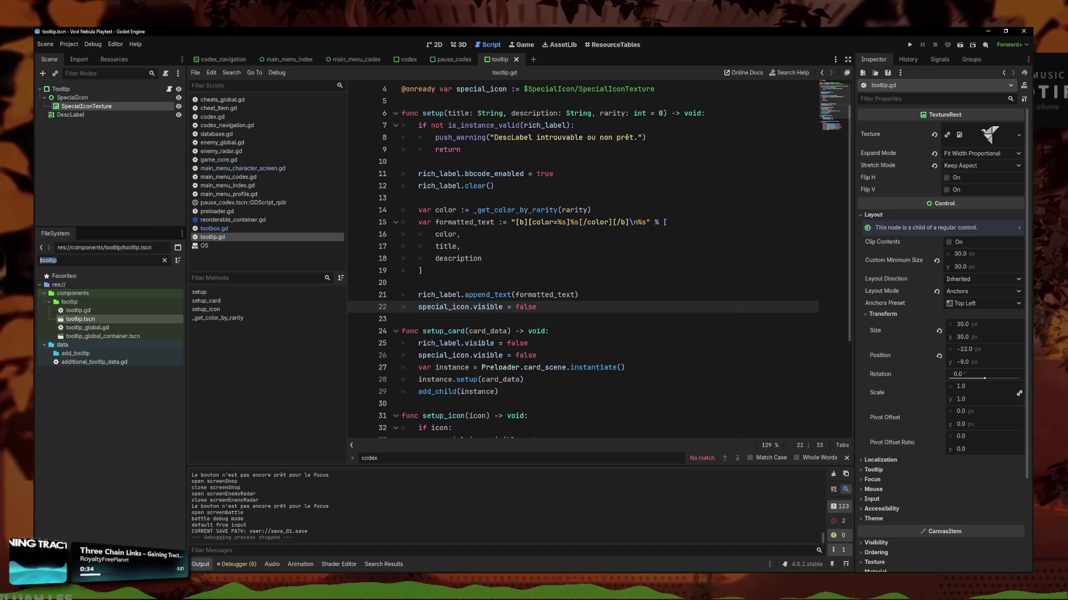
- Open tooltip_global.gd and comment out the process_frame wait in _update_position
{"action": "double_click", "coordinate": [84, 327]}
{"action": "left_click", "coordinate": [542, 292]}
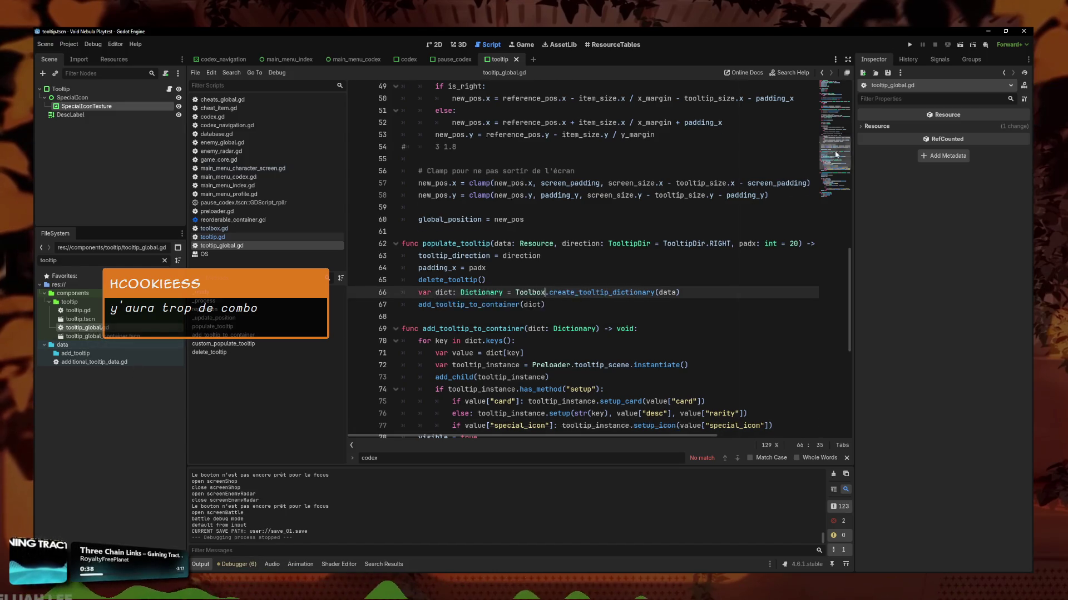
{"action": "scroll", "coordinate": [767, 222], "scroll_direction": "up", "scroll_amount": 15}
{"action": "left_click", "coordinate": [740, 190]}
{"action": "scroll", "coordinate": [740, 191], "scroll_direction": "down", "scroll_amount": 17}
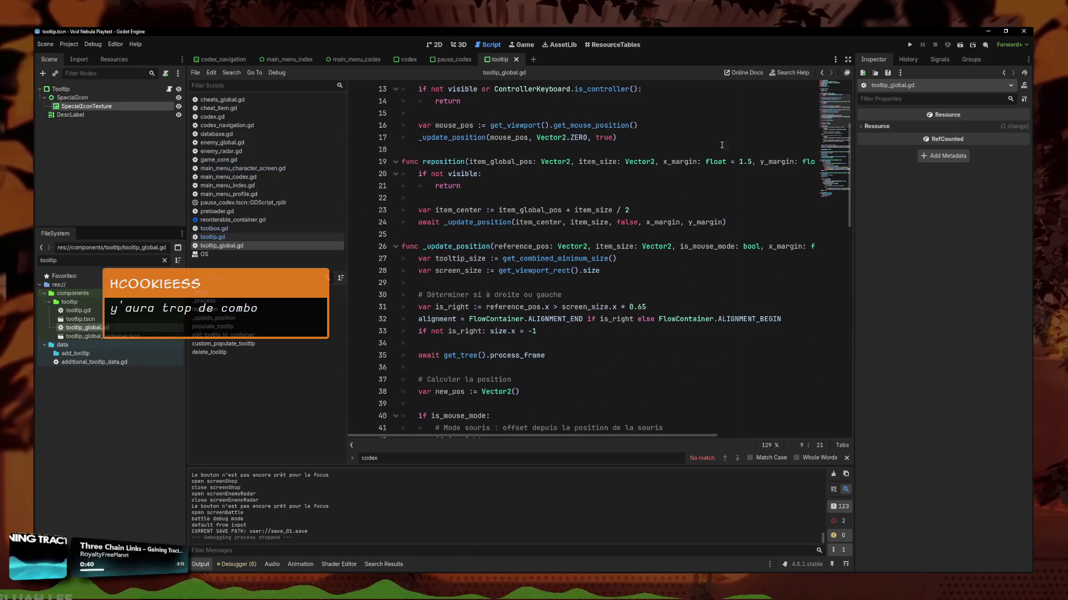
{"action": "scroll", "coordinate": [559, 370], "scroll_direction": "down", "scroll_amount": 7}
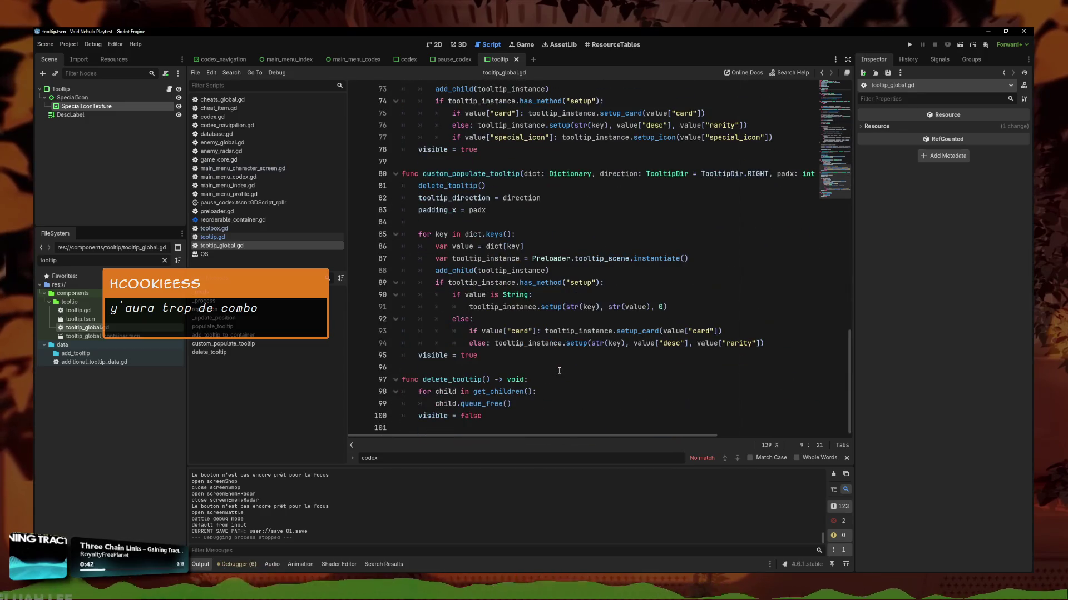
{"action": "scroll", "coordinate": [559, 363], "scroll_direction": "up", "scroll_amount": 16}
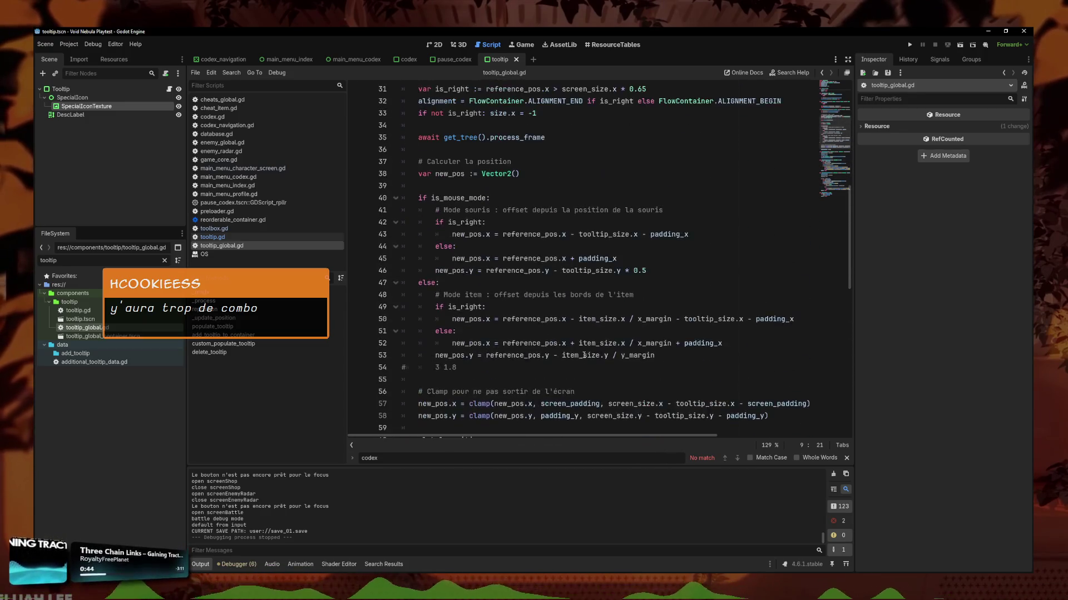
{"action": "scroll", "coordinate": [589, 297], "scroll_direction": "up", "scroll_amount": 2}
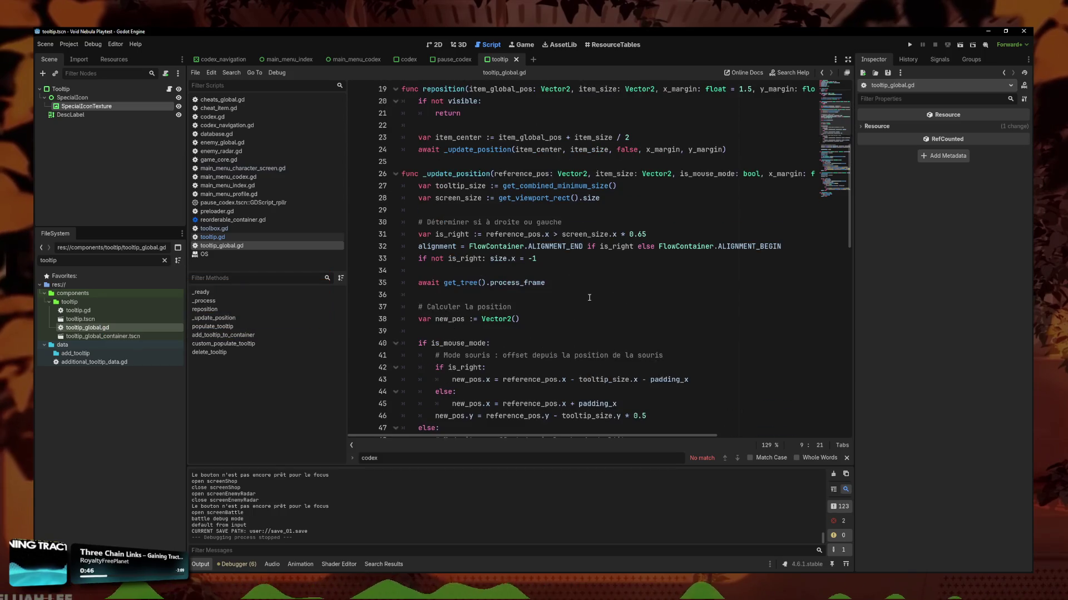
{"action": "left_click", "coordinate": [562, 284]}
{"action": "key", "text": "ctrl+k"}
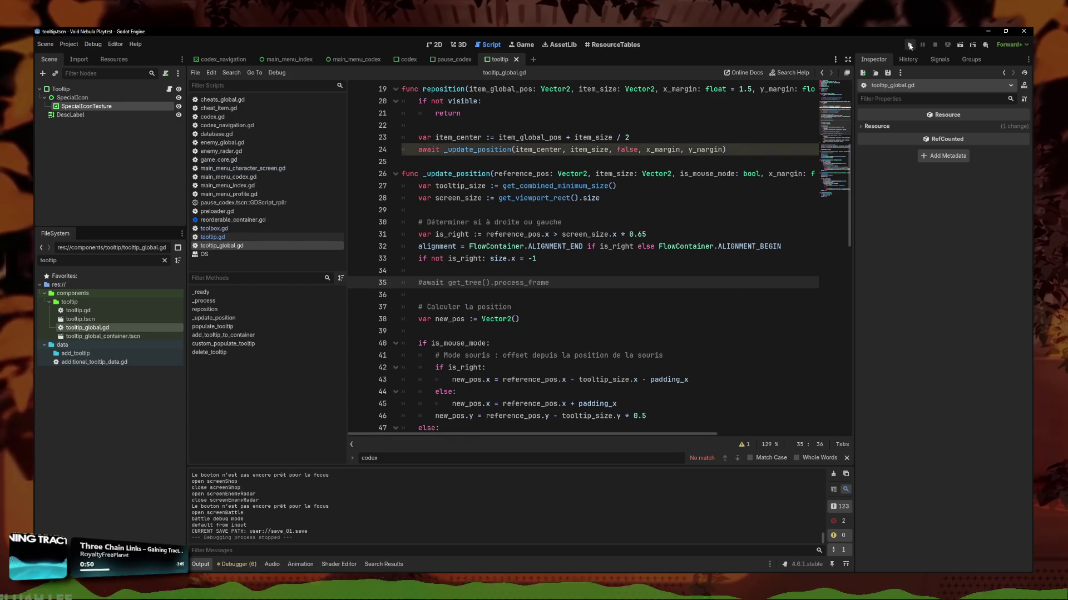
- Move the process_frame wait to just under the _update_position call on line 24, then run the game
{"action": "scroll", "coordinate": [556, 209], "scroll_direction": "up", "scroll_amount": 1}
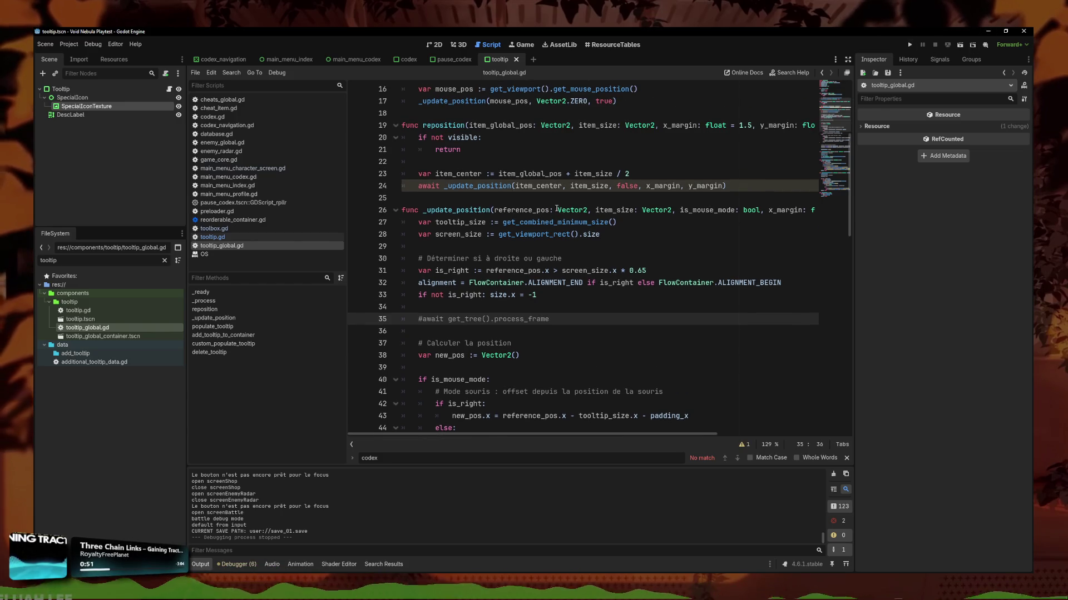
{"action": "left_click", "coordinate": [445, 186]}
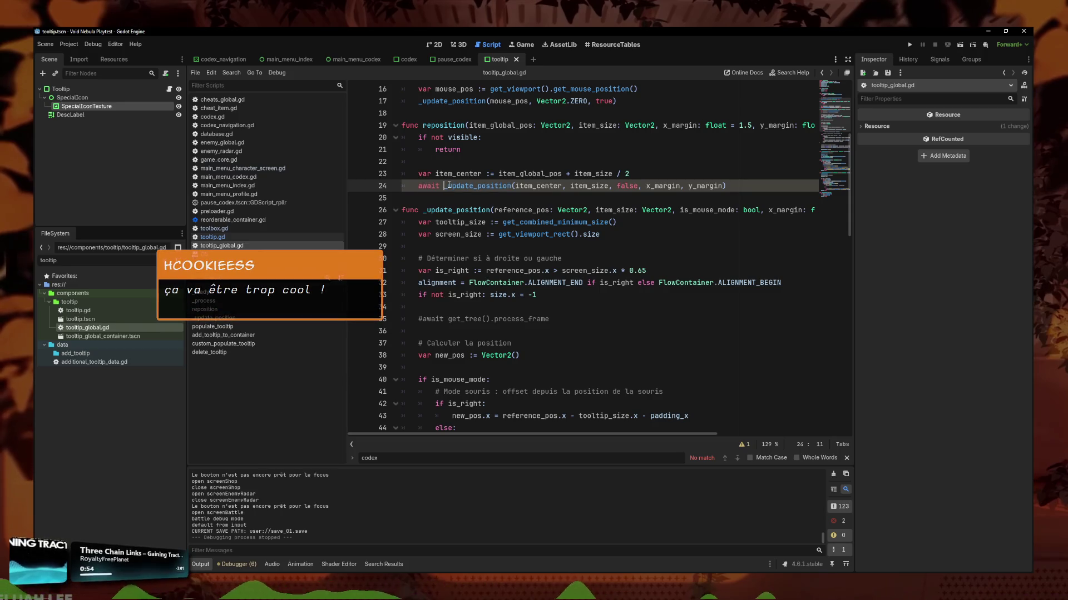
{"action": "left_click_drag", "start_coordinate": [422, 185], "coordinate": [418, 186]}
{"action": "key", "text": "BackSpace"}
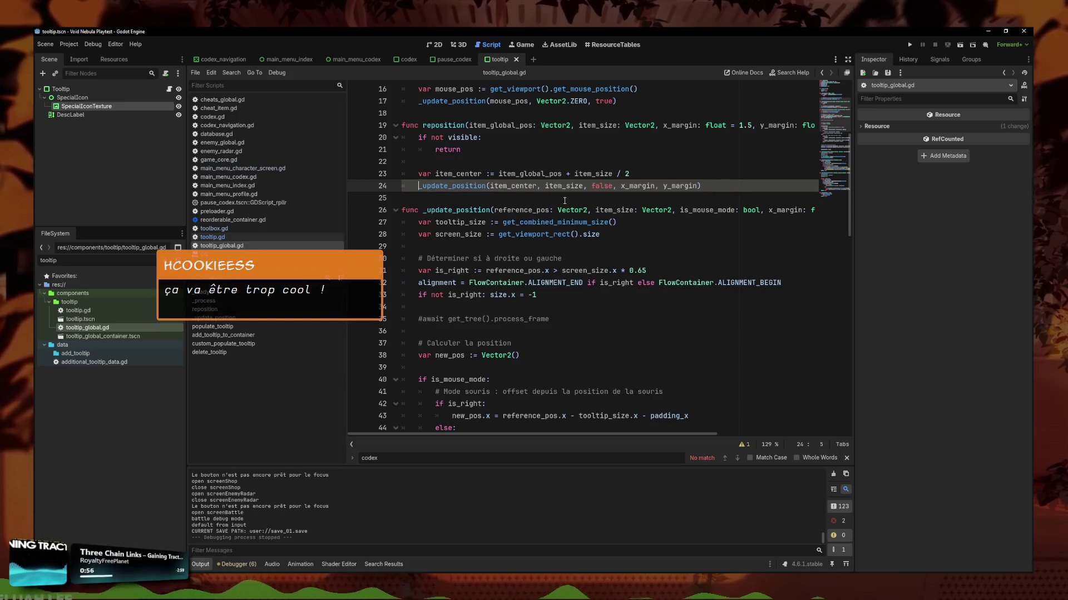
{"action": "mouse_move", "coordinate": [808, 132]}
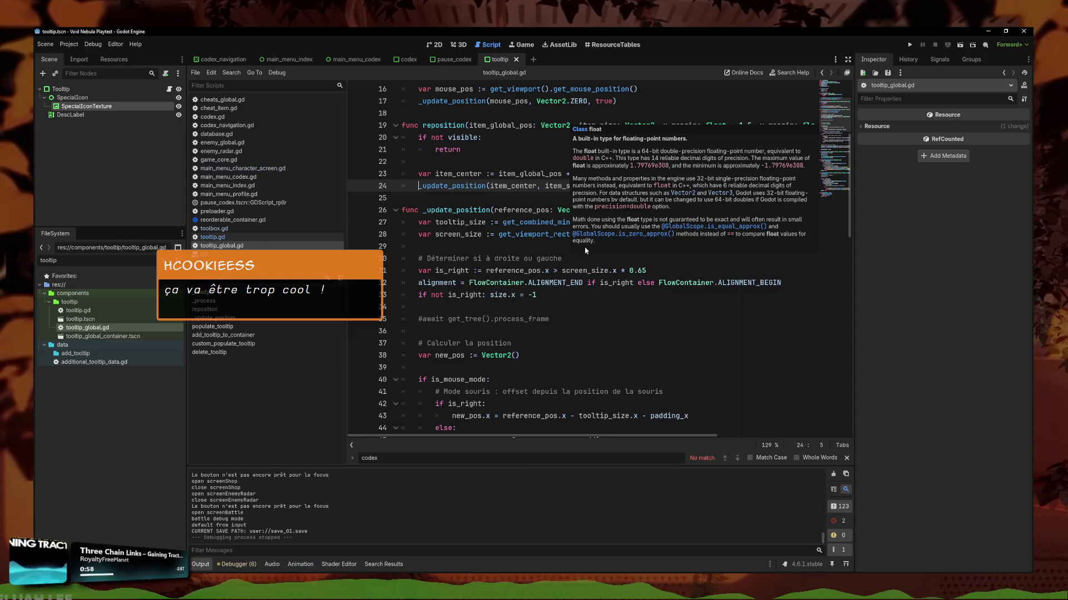
{"action": "key", "text": "ctrl+z"}
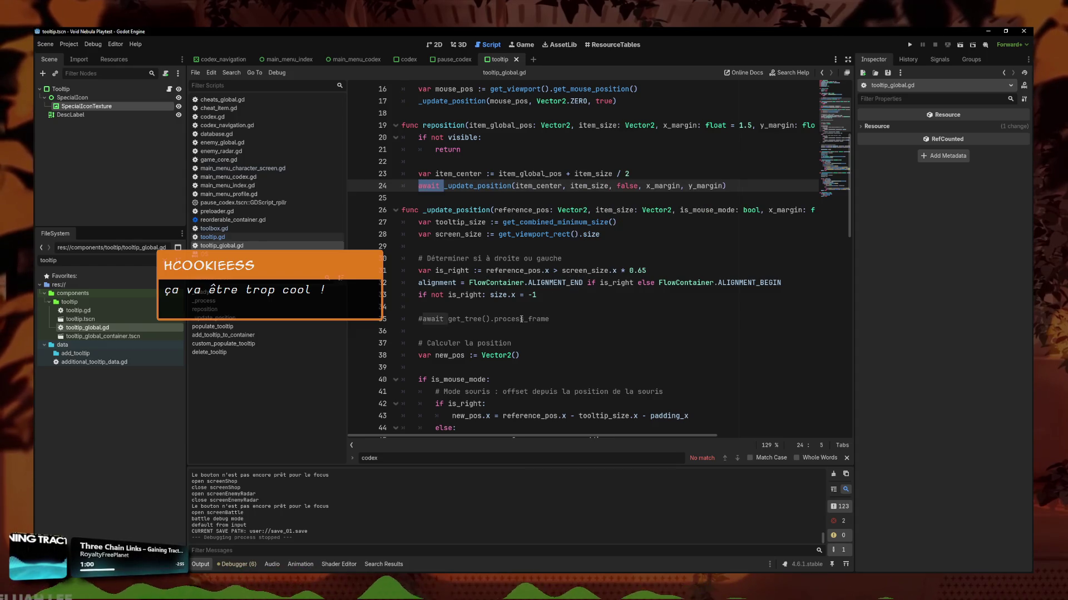
{"action": "left_click", "coordinate": [521, 319]}
{"action": "key", "text": "ctrl+k"}
{"action": "key", "text": "alt+Up"}
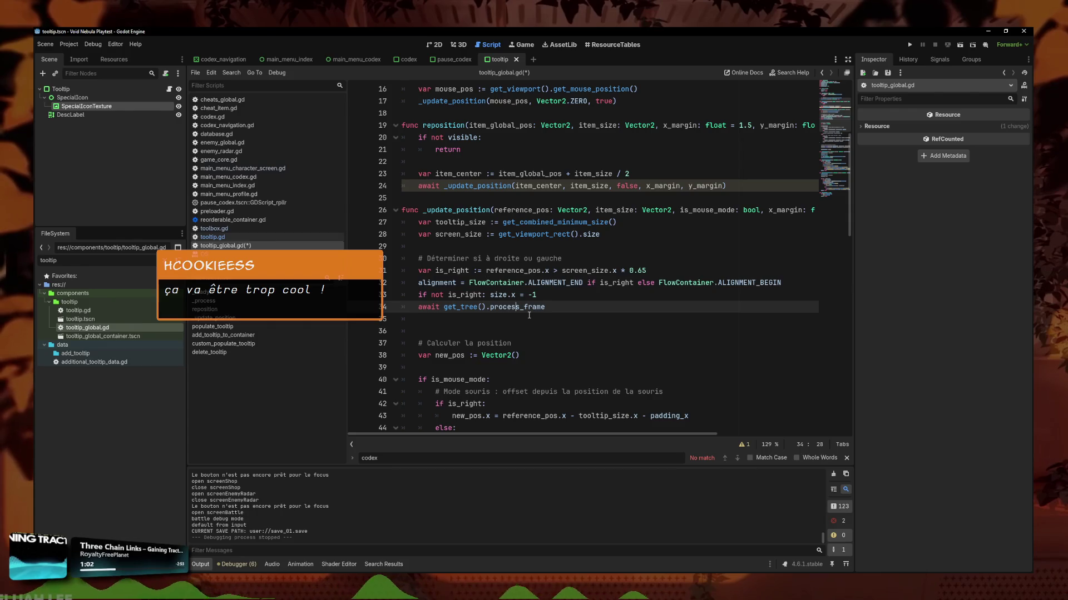
{"action": "key", "text": "alt+Up"}
{"action": "key", "text": "alt+Up"}
{"action": "key", "text": "alt+Up"}
{"action": "key", "text": "F5"}
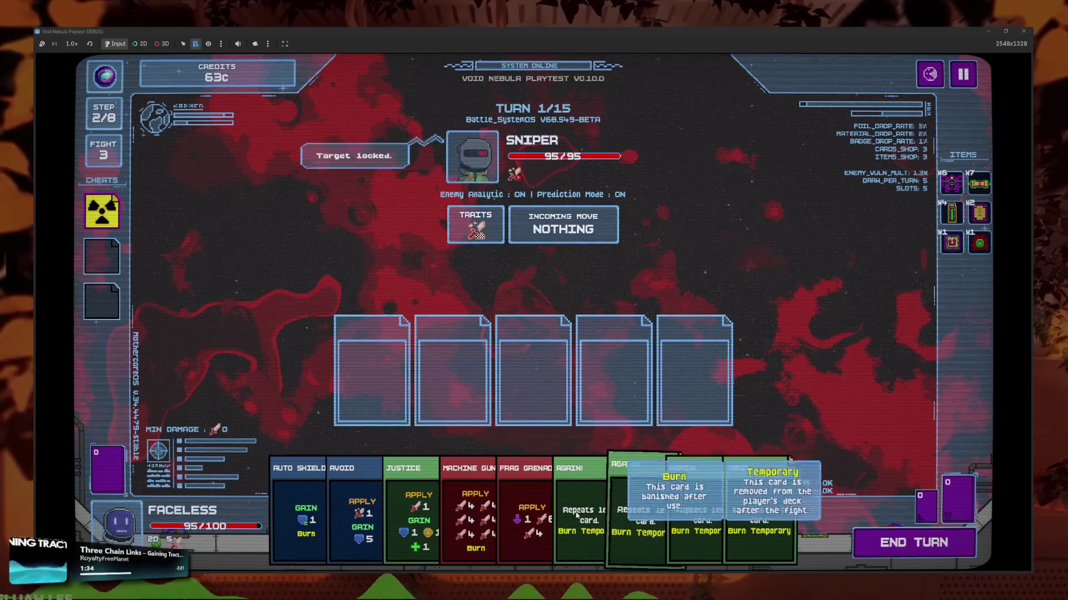
- End the turn and let the Machine Gun combo win the battle until the 76c shop appears
{"action": "left_click", "coordinate": [901, 545]}
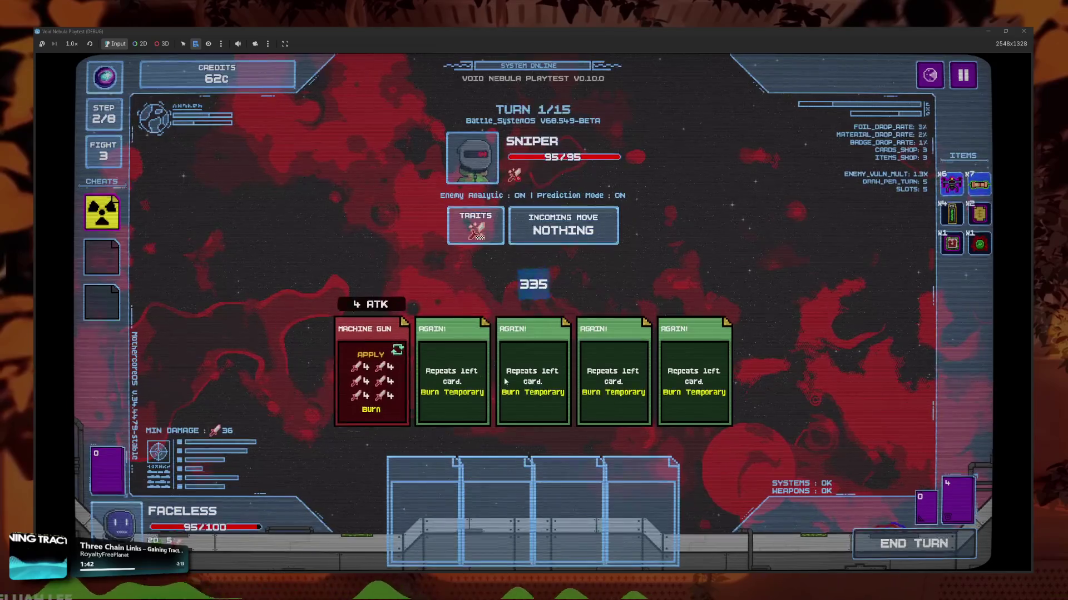
{"action": "mouse_move", "coordinate": [116, 220]}
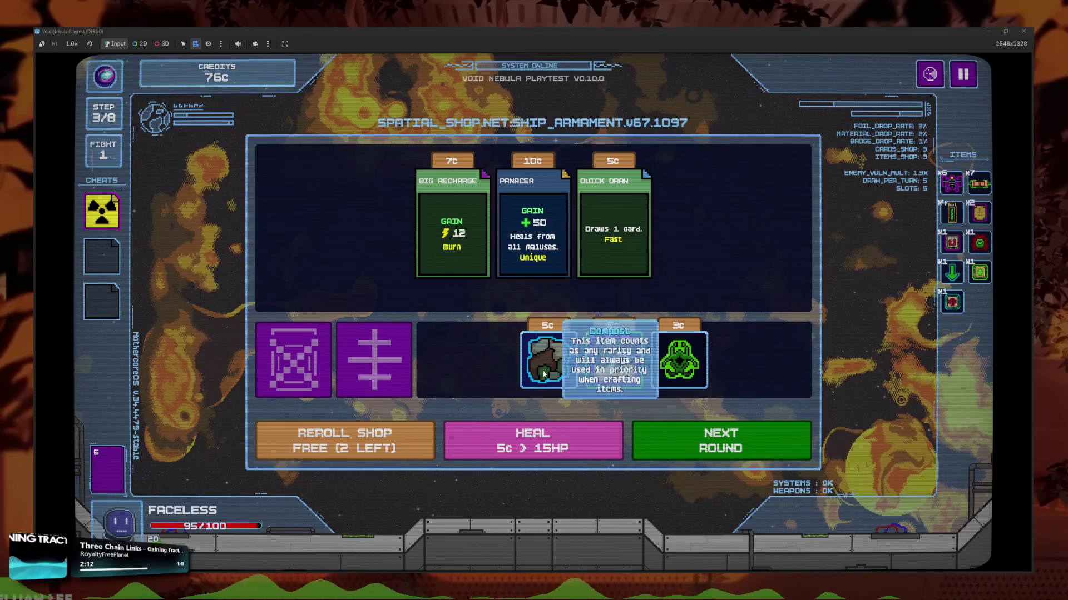
{"action": "mouse_move", "coordinate": [607, 362]}
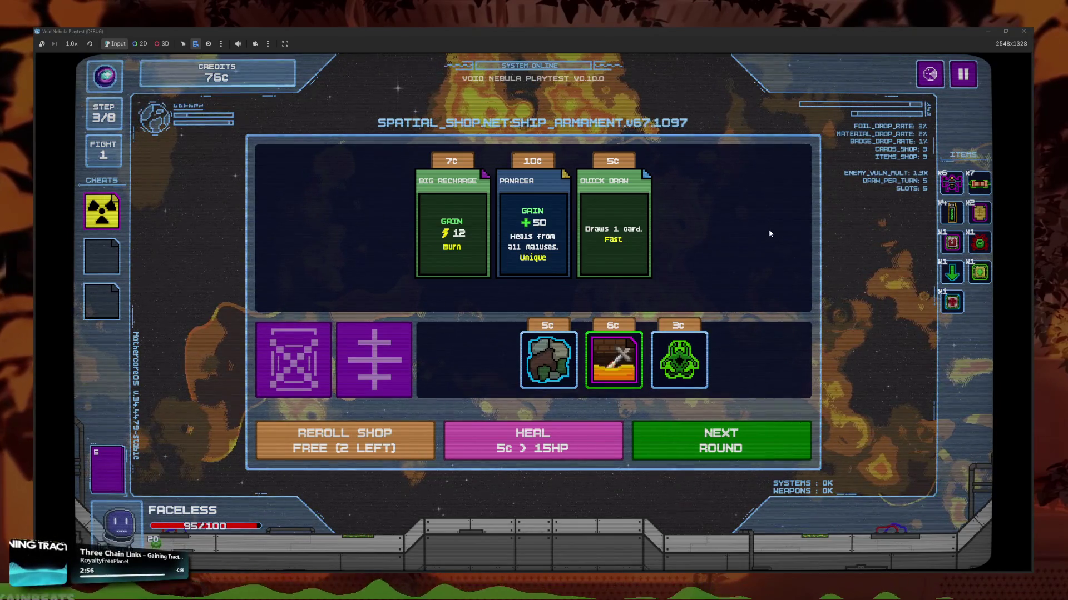
{"action": "key", "text": "Escape"}
{"action": "left_click", "coordinate": [532, 322]}
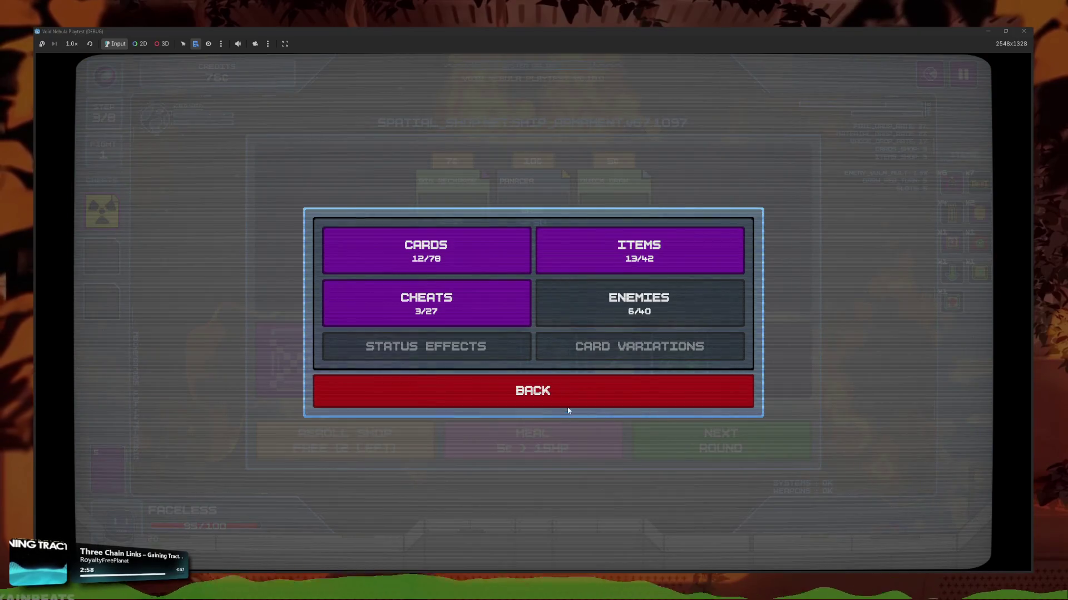
{"action": "left_click", "coordinate": [567, 406]}
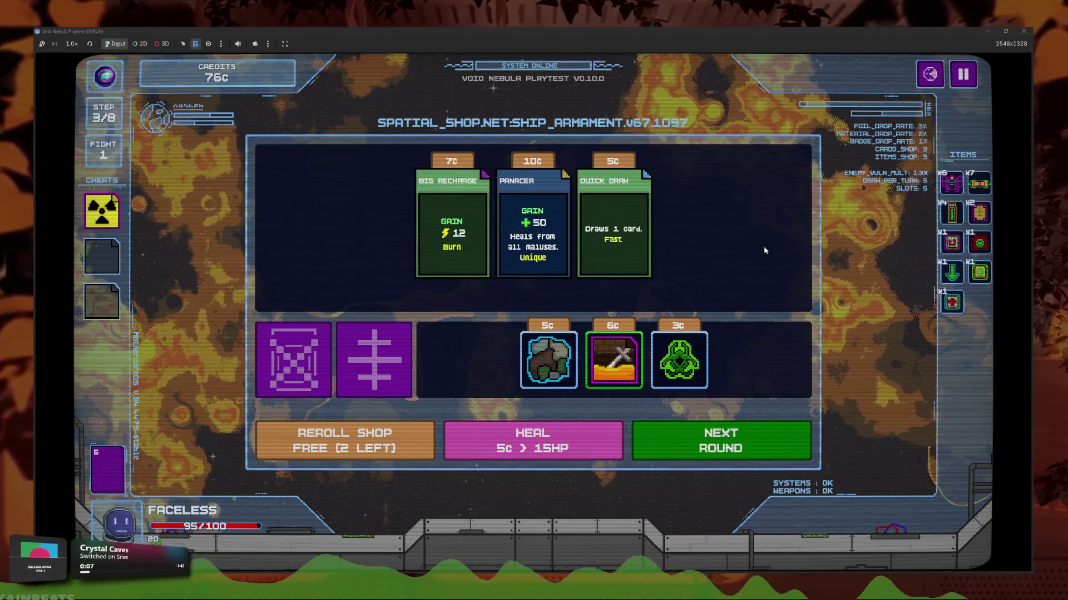
{"action": "key", "text": "Escape"}
- Peek at the codex Items section, then back out of the pause menu to the shop
{"action": "left_click", "coordinate": [567, 314]}
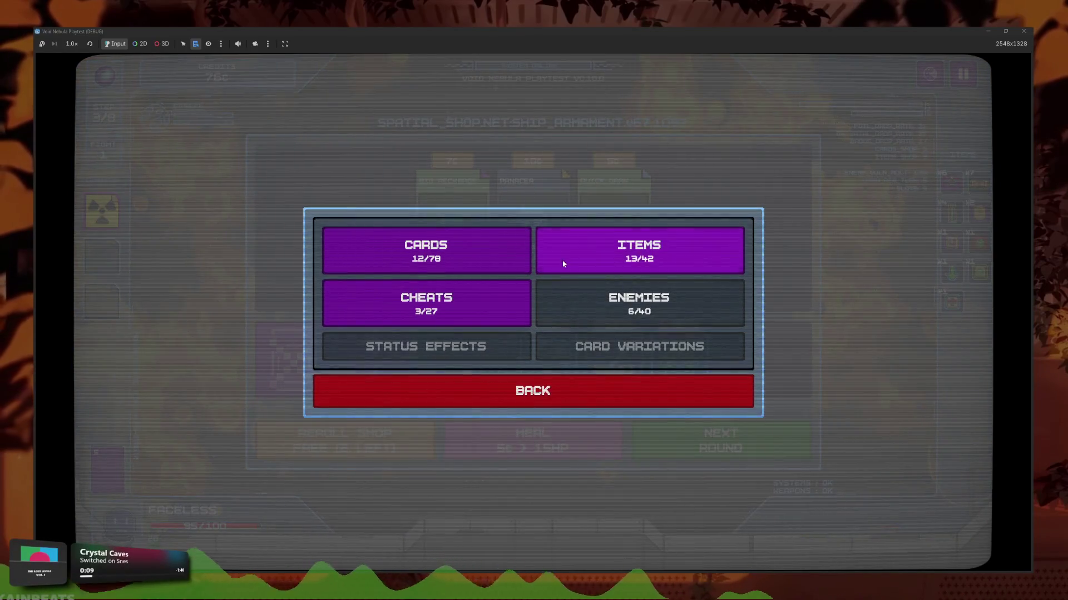
{"action": "left_click", "coordinate": [563, 264]}
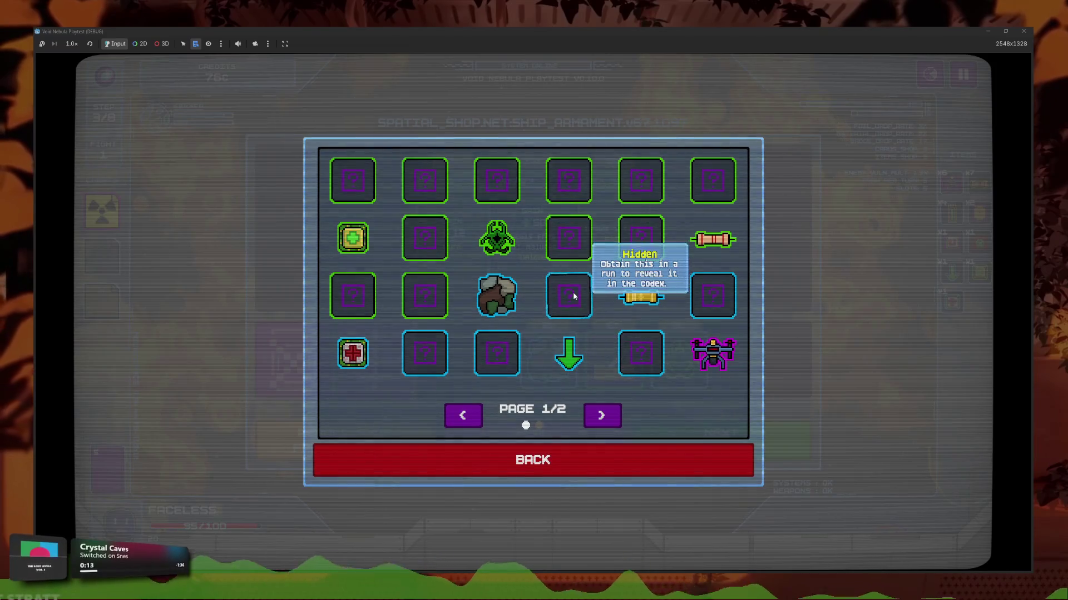
{"action": "left_click", "coordinate": [586, 451]}
{"action": "left_click", "coordinate": [590, 397]}
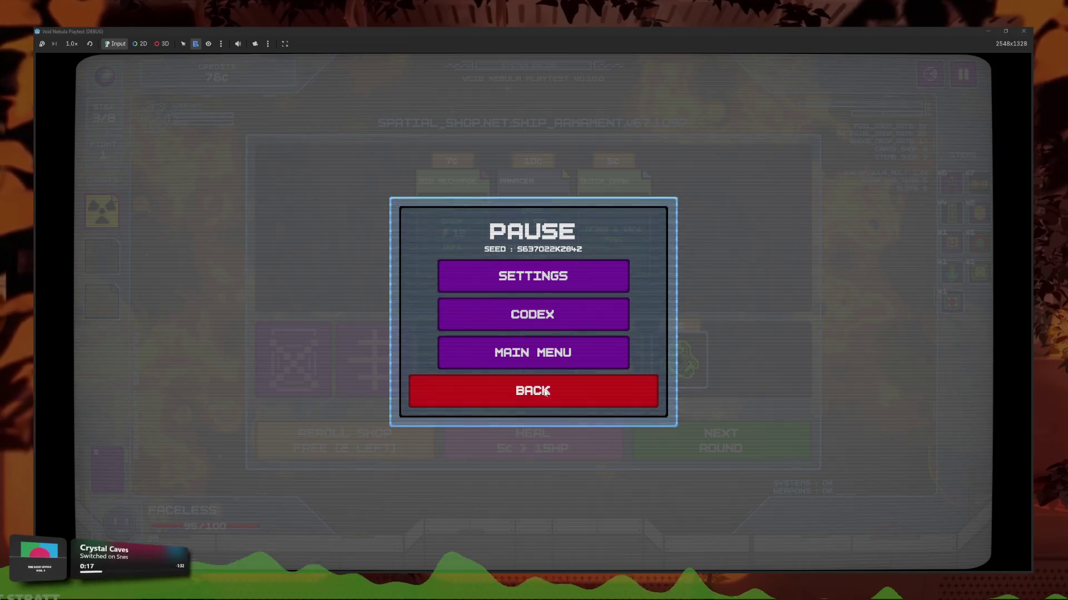
{"action": "left_click", "coordinate": [545, 392]}
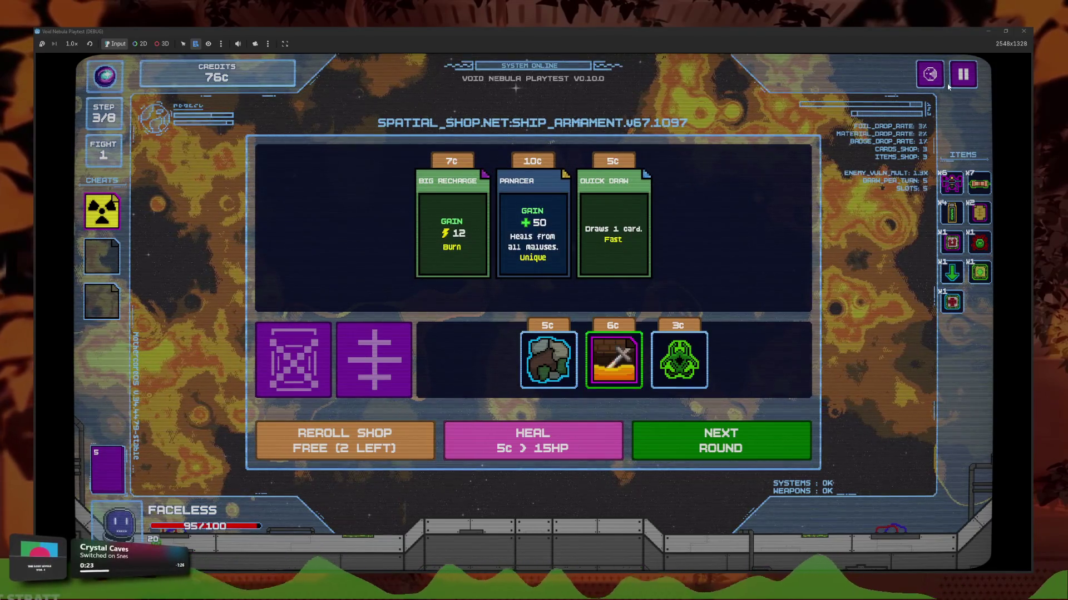
- Reopen the codex from the pause menu and page through the Cards collection
{"action": "left_click", "coordinate": [962, 75]}
{"action": "left_click", "coordinate": [556, 312]}
{"action": "left_click", "coordinate": [429, 245]}
{"action": "left_click", "coordinate": [614, 467]}
{"action": "left_click", "coordinate": [429, 247]}
{"action": "left_click", "coordinate": [621, 415]}
{"action": "left_click", "coordinate": [621, 416]}
{"action": "left_click", "coordinate": [620, 416]}
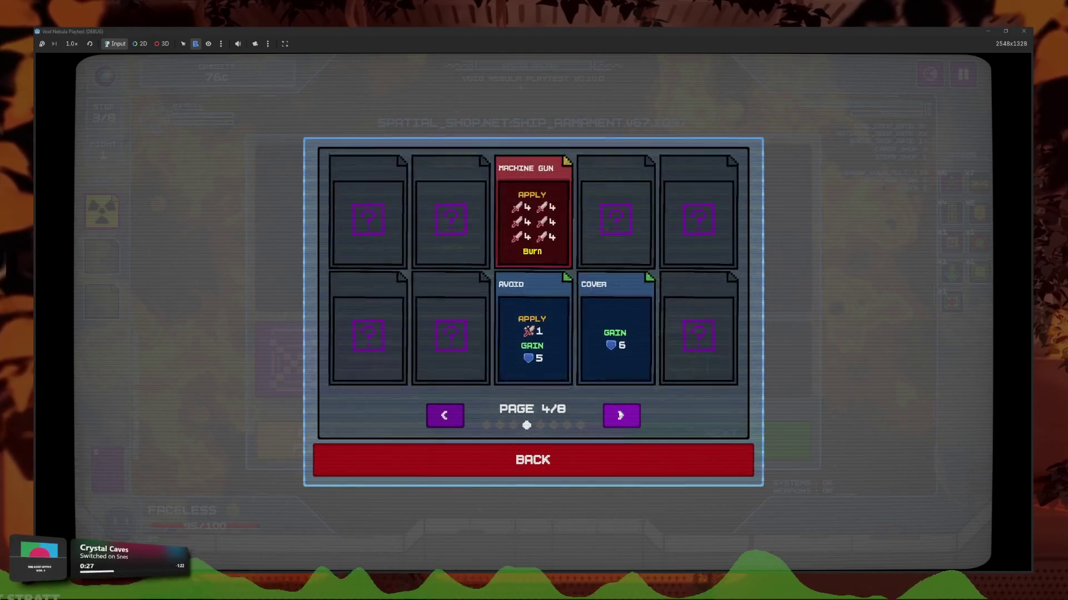
{"action": "left_click", "coordinate": [621, 416]}
{"action": "left_click", "coordinate": [620, 415]}
{"action": "left_click", "coordinate": [620, 415]}
{"action": "left_click", "coordinate": [588, 460]}
- Browse both pages of the Items codex and return to the category list
{"action": "left_click", "coordinate": [612, 249]}
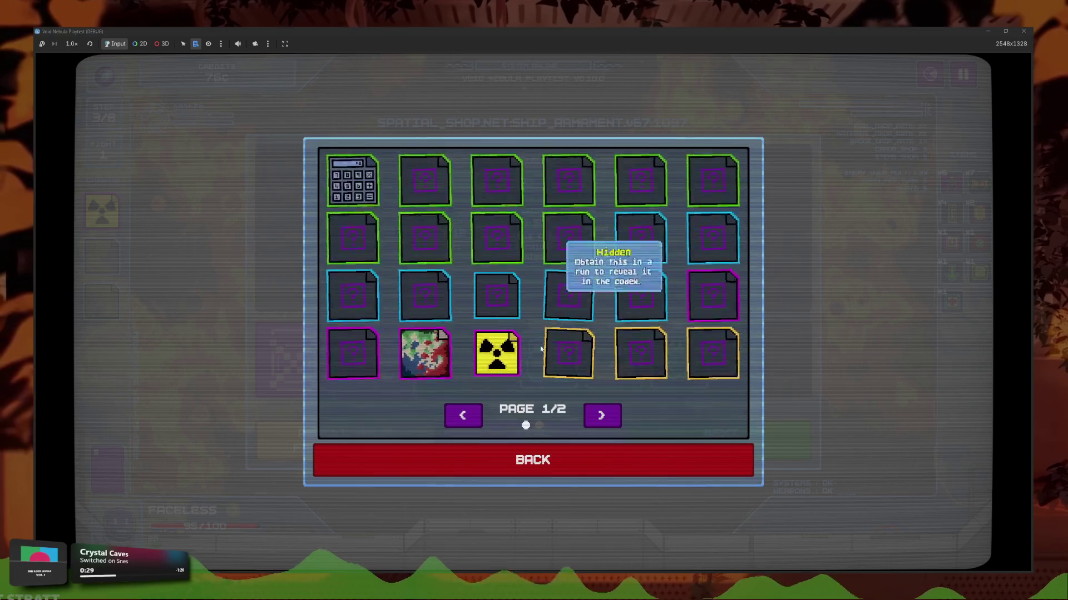
{"action": "left_click", "coordinate": [602, 415]}
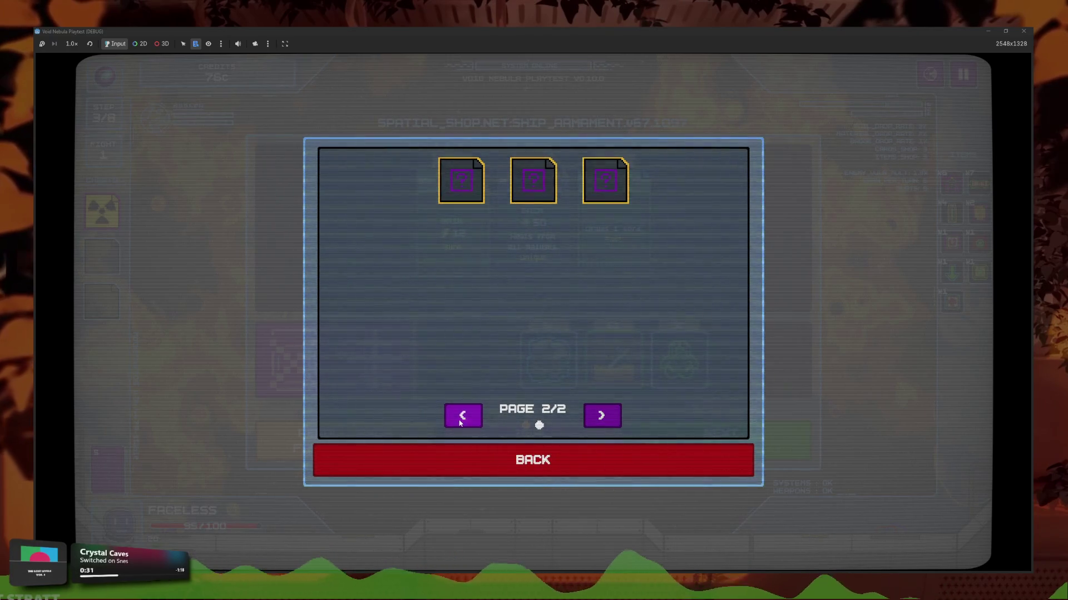
{"action": "left_click", "coordinate": [460, 423]}
{"action": "left_click", "coordinate": [473, 460]}
{"action": "left_click", "coordinate": [611, 249]}
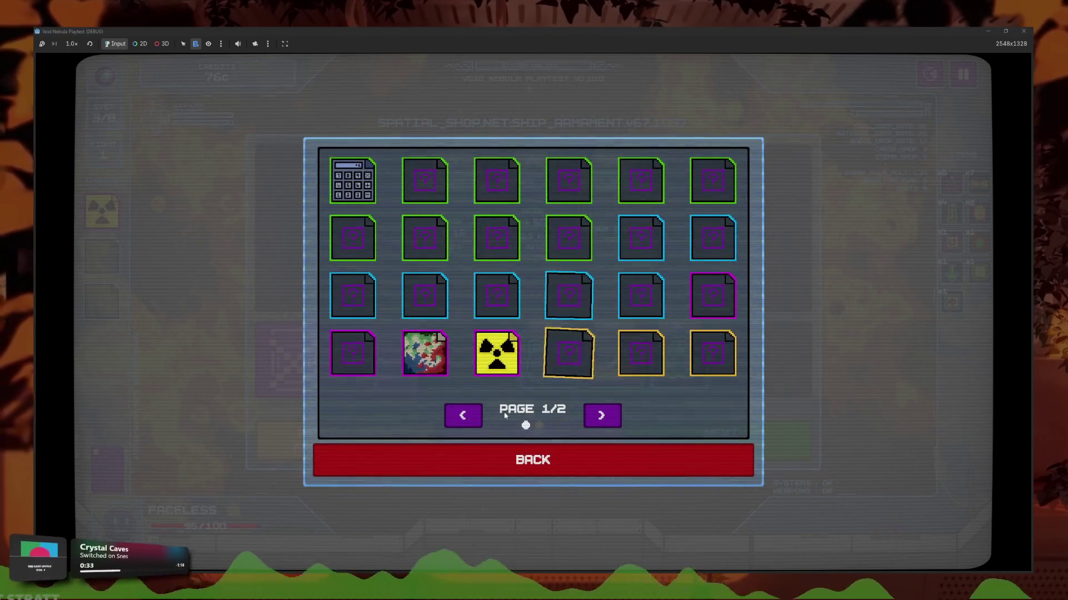
{"action": "left_click", "coordinate": [495, 460]}
- Check the Cheats collection and finish on Items page 1/2
{"action": "left_click", "coordinate": [503, 295]}
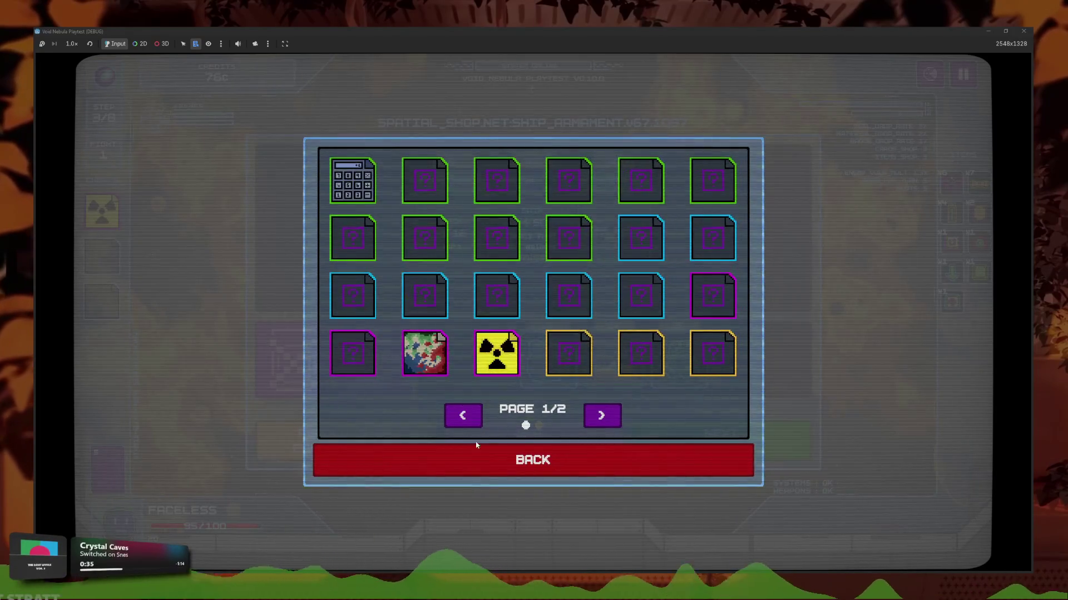
{"action": "left_click", "coordinate": [476, 448]}
{"action": "left_click", "coordinate": [492, 244]}
{"action": "left_click", "coordinate": [483, 467]}
{"action": "left_click", "coordinate": [558, 245]}
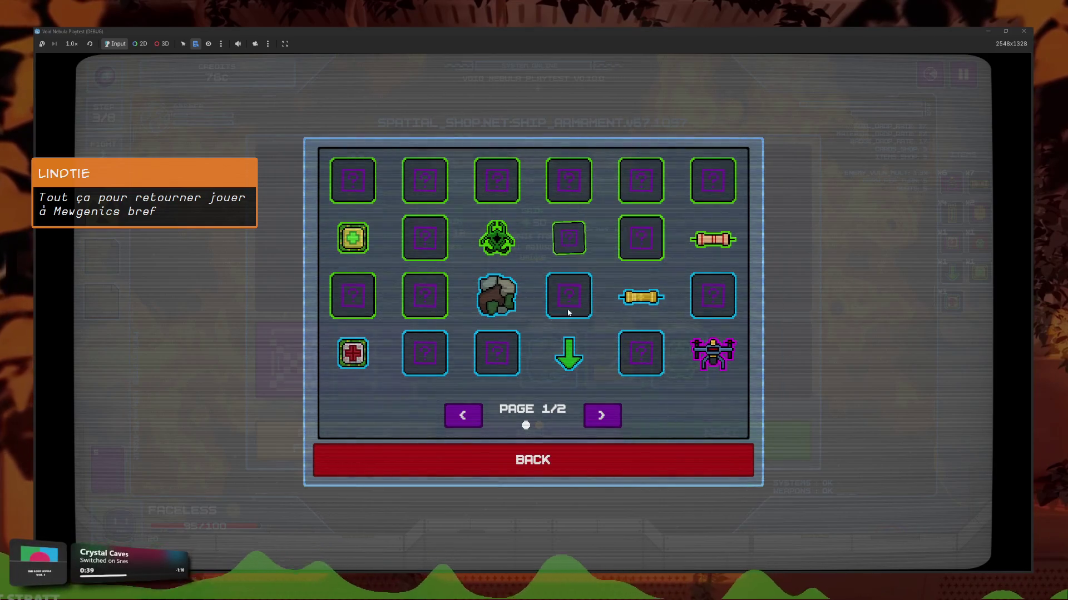
{"action": "left_click", "coordinate": [561, 460]}
{"action": "left_click", "coordinate": [500, 303]}
{"action": "left_click", "coordinate": [572, 464]}
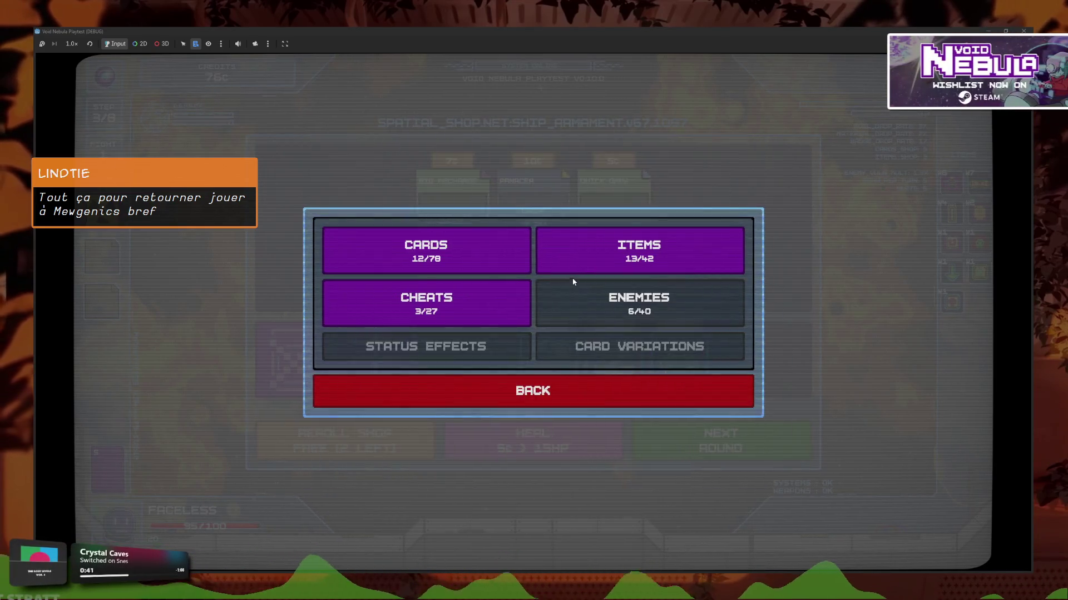
{"action": "left_click", "coordinate": [572, 271]}
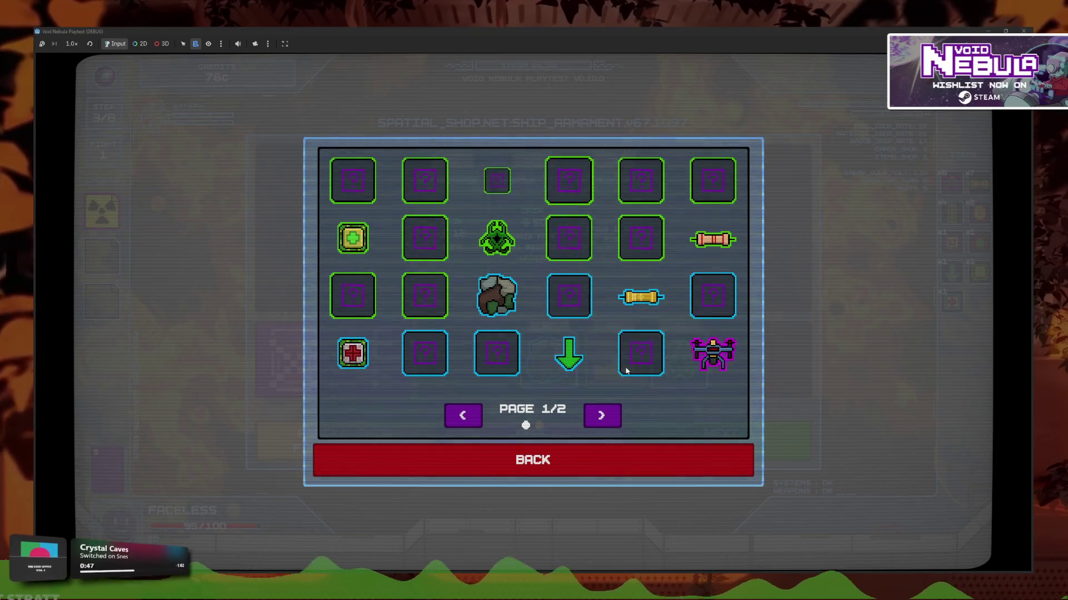
- Stop the game and open item.gd by filtering the FileSystem for it
{"action": "key", "text": "F8"}
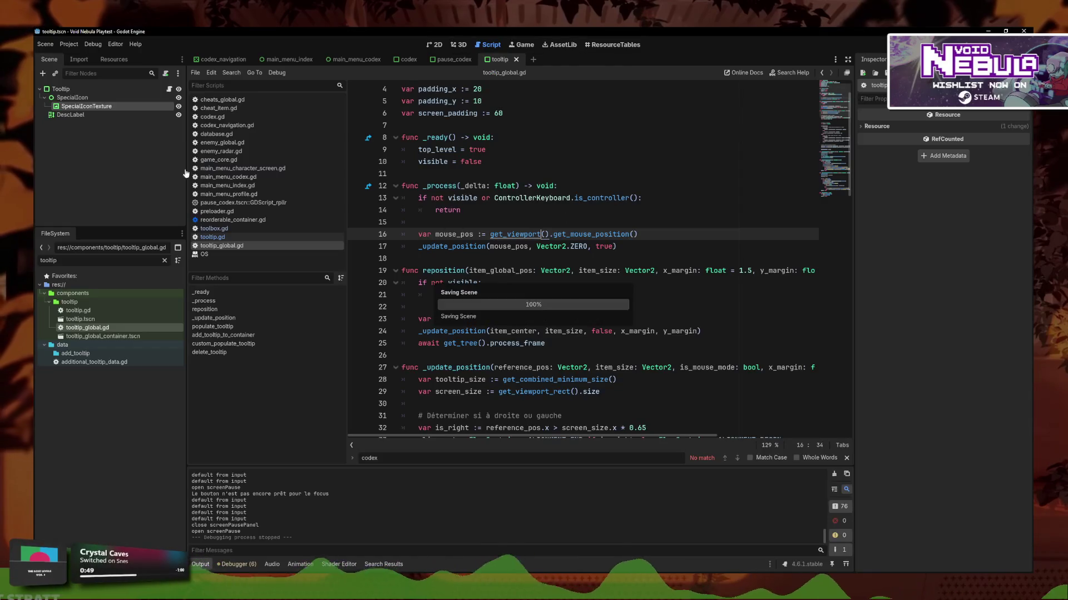
{"action": "left_click", "coordinate": [543, 234]}
{"action": "key", "text": "BackSpace"}
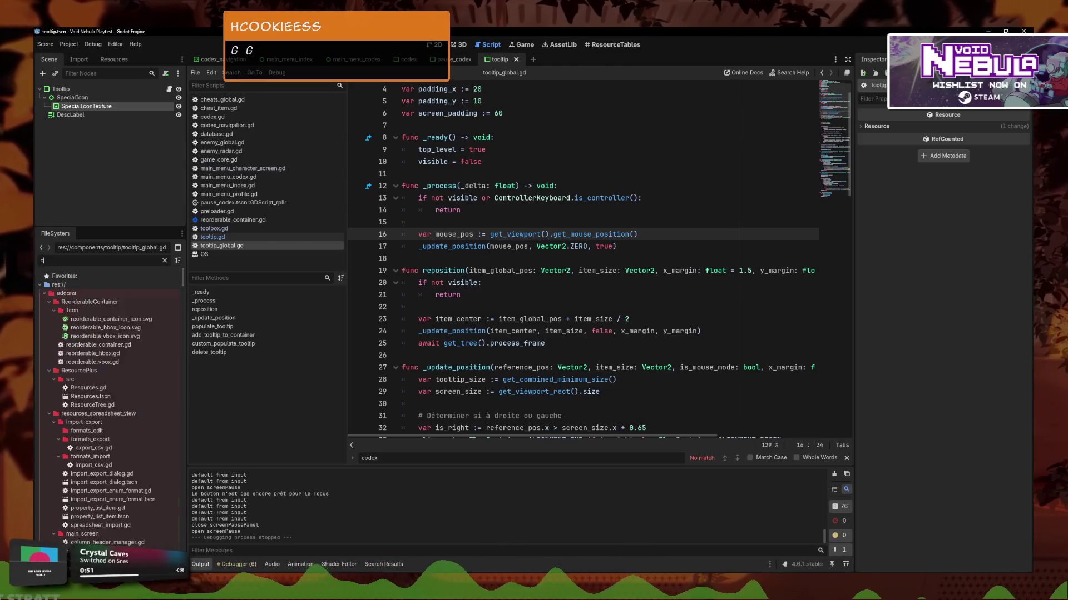
{"action": "type", "text": "item.gd"}
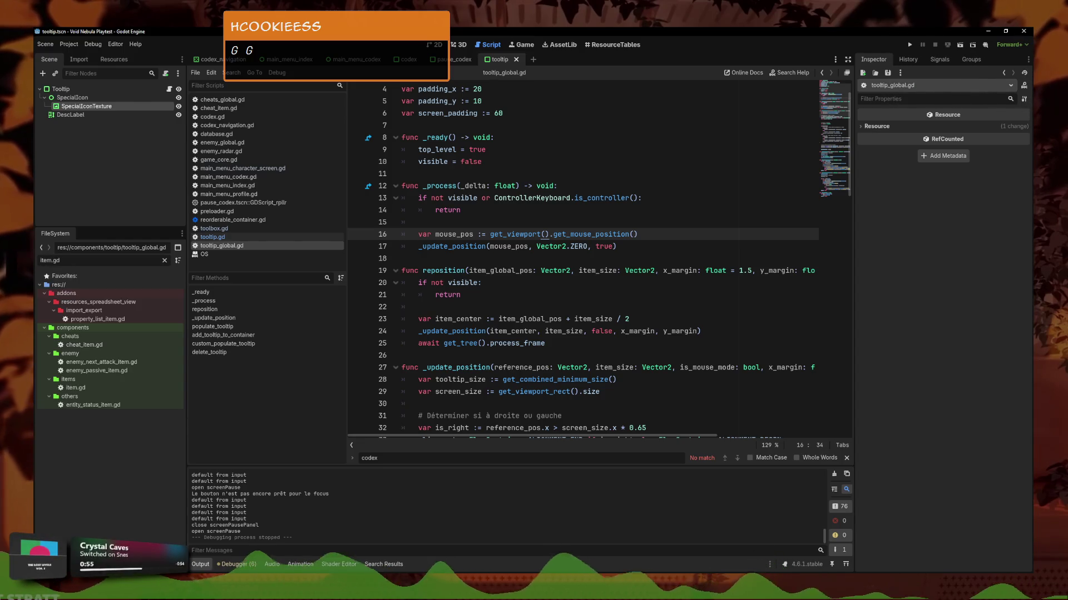
{"action": "left_click", "coordinate": [108, 388]}
{"action": "double_click", "coordinate": [107, 387]}
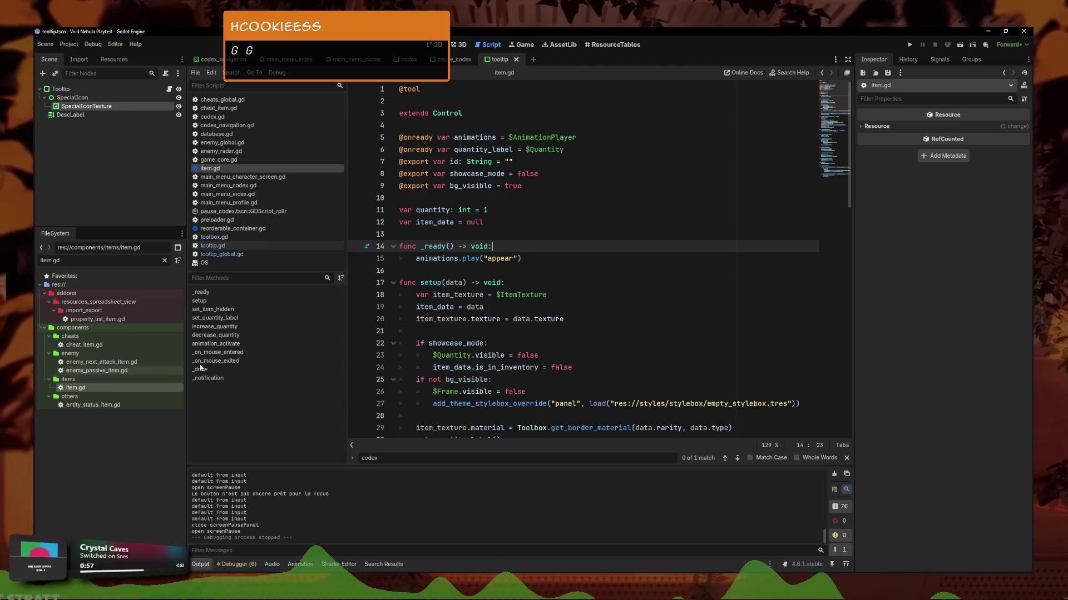
- Add a new line after Audio.play_hover() in _on_mouse_entered and start typing an animations call
{"action": "scroll", "coordinate": [417, 282], "scroll_direction": "down", "scroll_amount": 2}
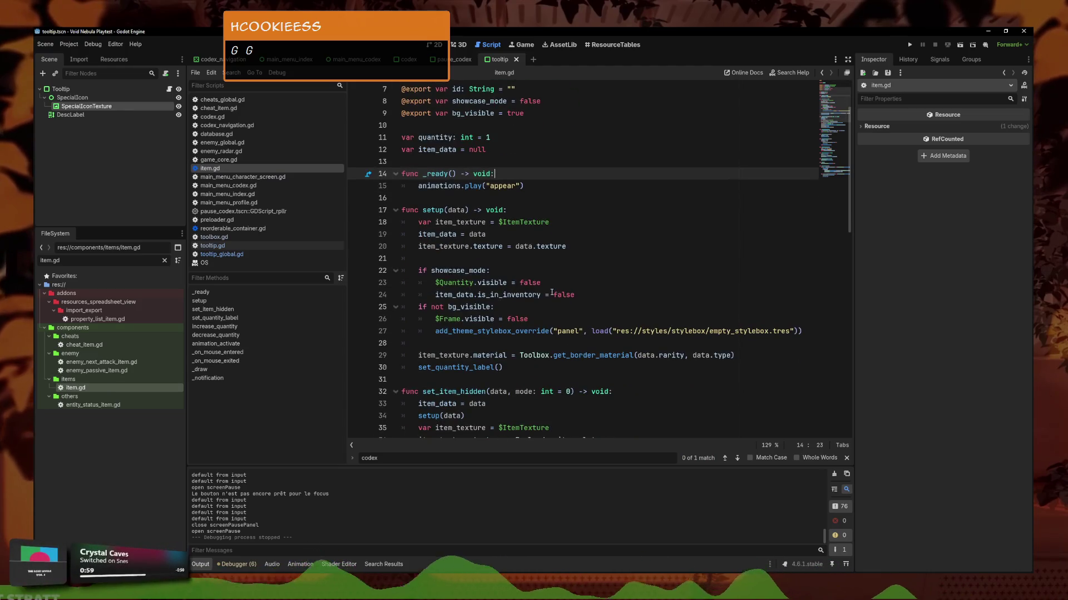
{"action": "left_click", "coordinate": [562, 317]}
{"action": "scroll", "coordinate": [561, 316], "scroll_direction": "down", "scroll_amount": 1}
{"action": "left_click", "coordinate": [556, 331]}
{"action": "scroll", "coordinate": [501, 251], "scroll_direction": "down", "scroll_amount": 4}
{"action": "scroll", "coordinate": [495, 192], "scroll_direction": "up", "scroll_amount": 4}
{"action": "scroll", "coordinate": [496, 192], "scroll_direction": "down", "scroll_amount": 14}
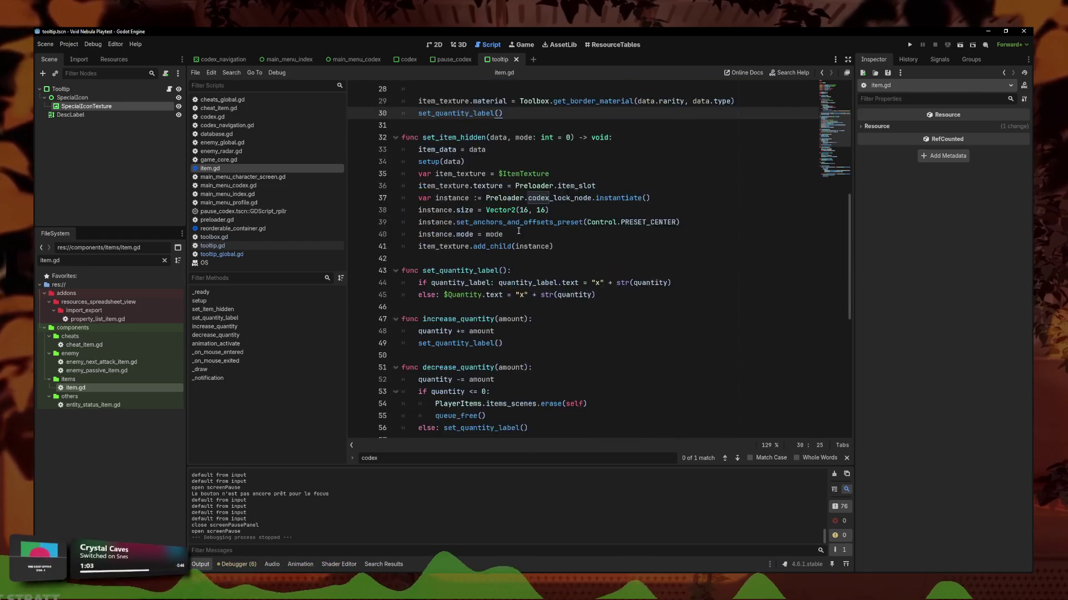
{"action": "left_click", "coordinate": [585, 238]}
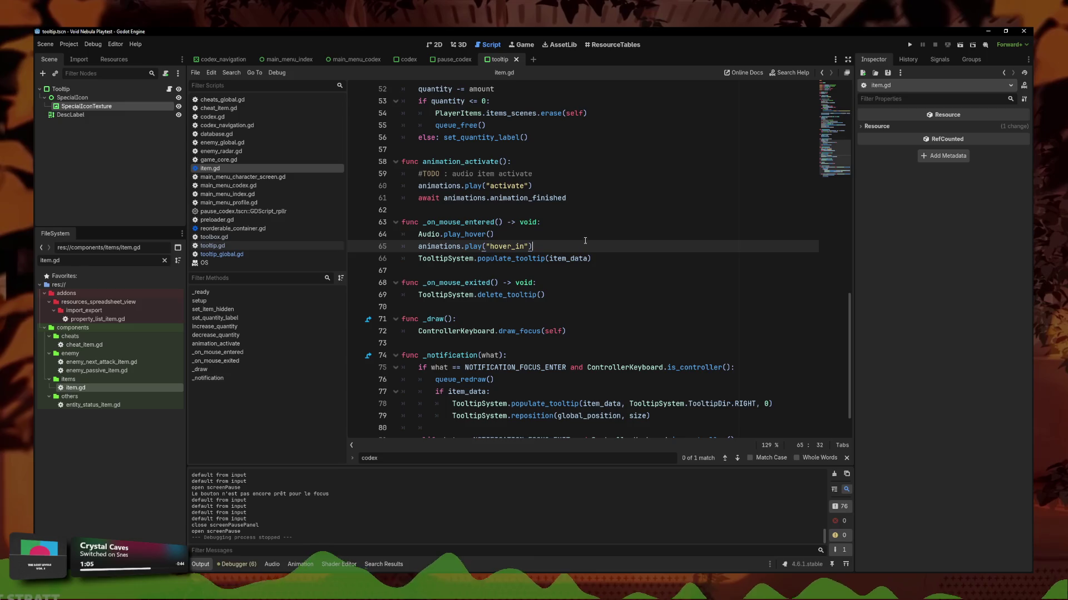
{"action": "key", "text": "Return"}
{"action": "type", "text": "animations.is_pla"}
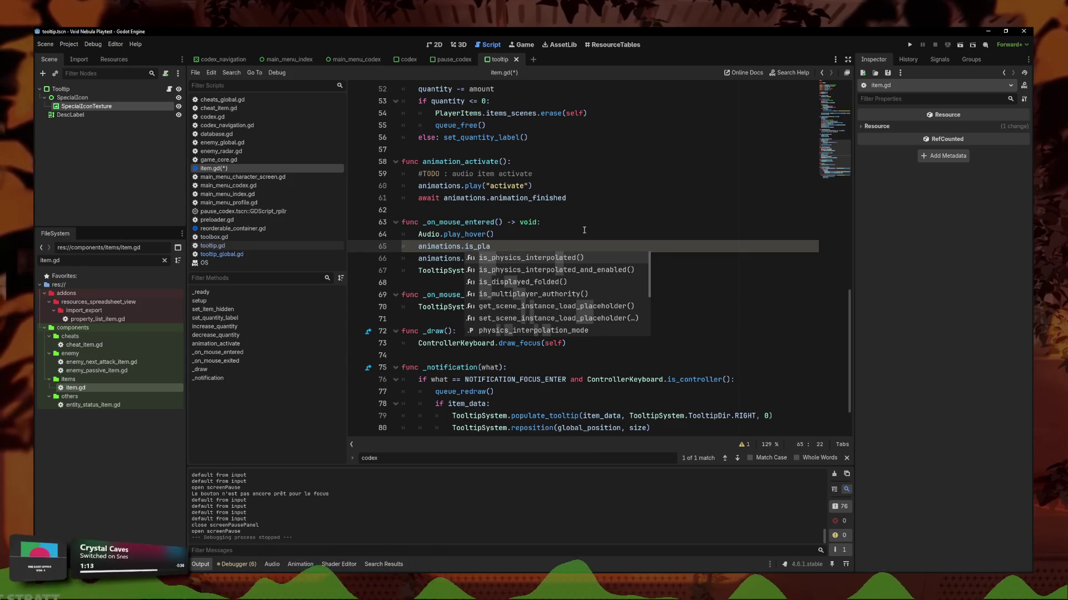
{"action": "key", "text": "BackSpace"}
- Retype the line 65 call as animations.pla and begin editing the animations declaration on line 5
{"action": "key", "text": "BackSpace"}
{"action": "key", "text": "BackSpace"}
{"action": "key", "text": "BackSpace"}
{"action": "type", "text": "pla"}
{"action": "key", "text": "BackSpace"}
{"action": "key", "text": "BackSpace"}
{"action": "key", "text": "BackSpace"}
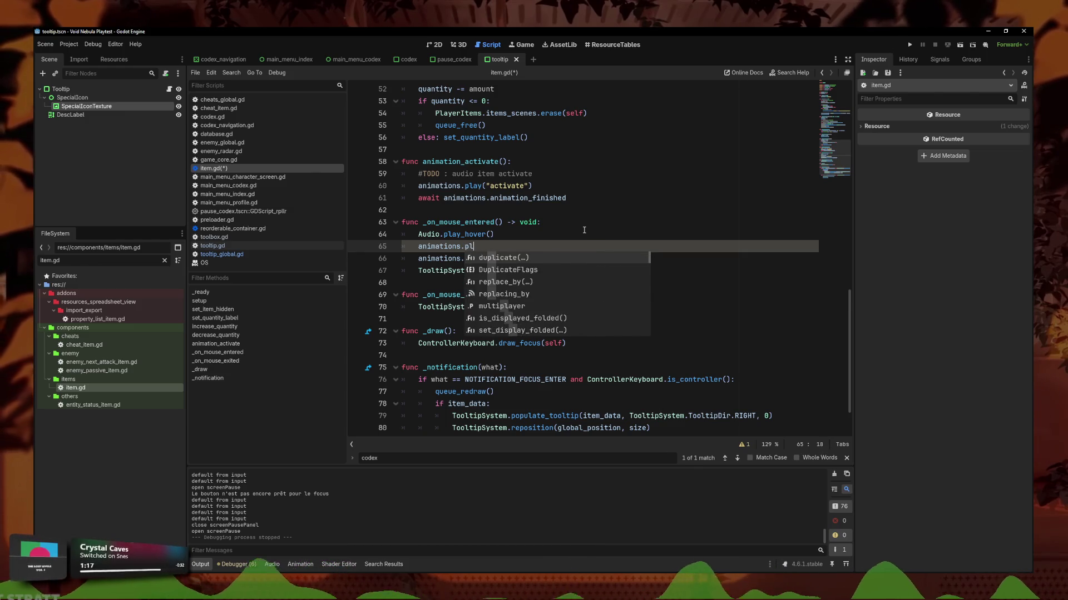
{"action": "scroll", "coordinate": [583, 229], "scroll_direction": "up", "scroll_amount": 15}
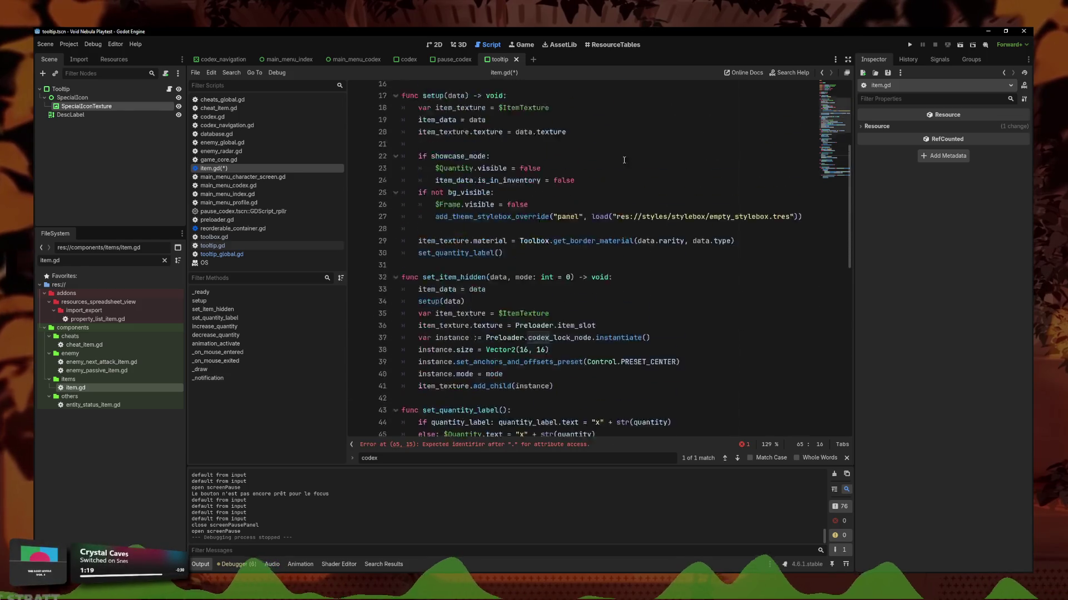
{"action": "left_click", "coordinate": [499, 137]}
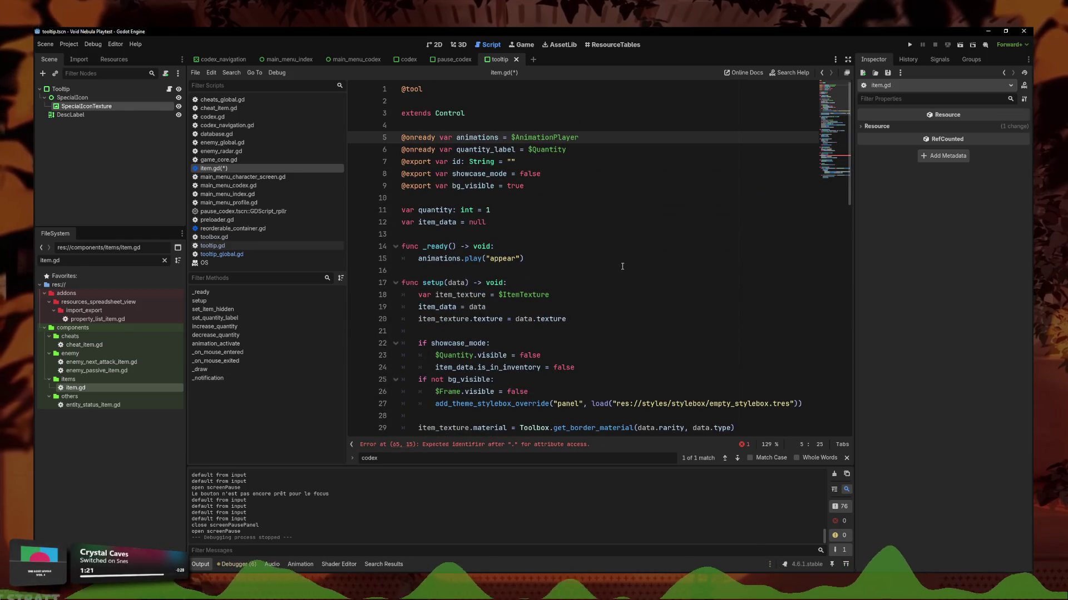
{"action": "scroll", "coordinate": [506, 257], "scroll_direction": "down", "scroll_amount": 5}
{"action": "scroll", "coordinate": [500, 234], "scroll_direction": "down", "scroll_amount": 13}
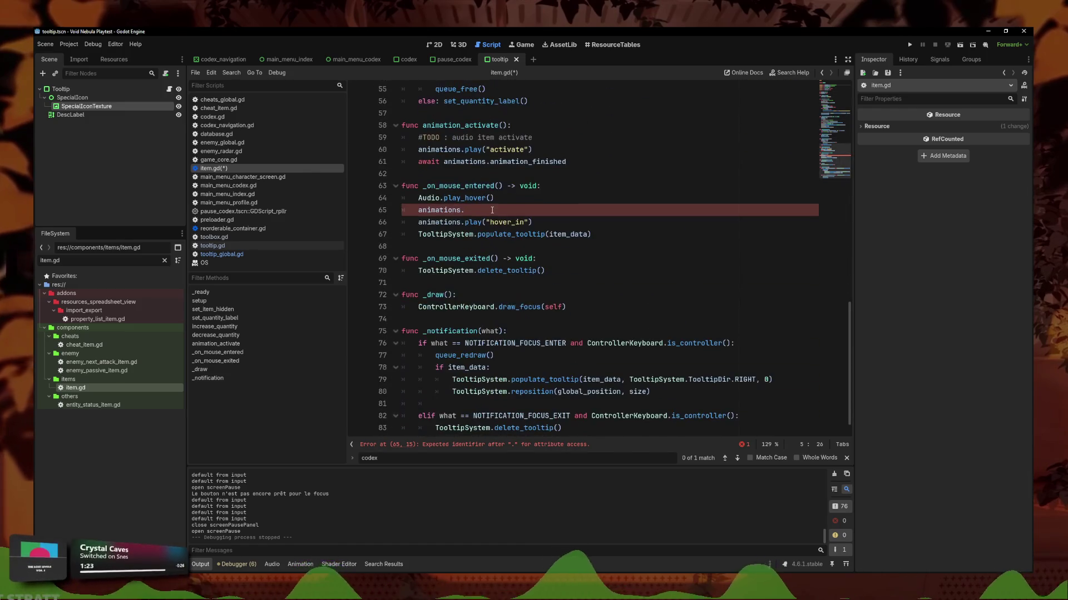
{"action": "left_click", "coordinate": [490, 210]}
{"action": "type", "text": ".pla"}
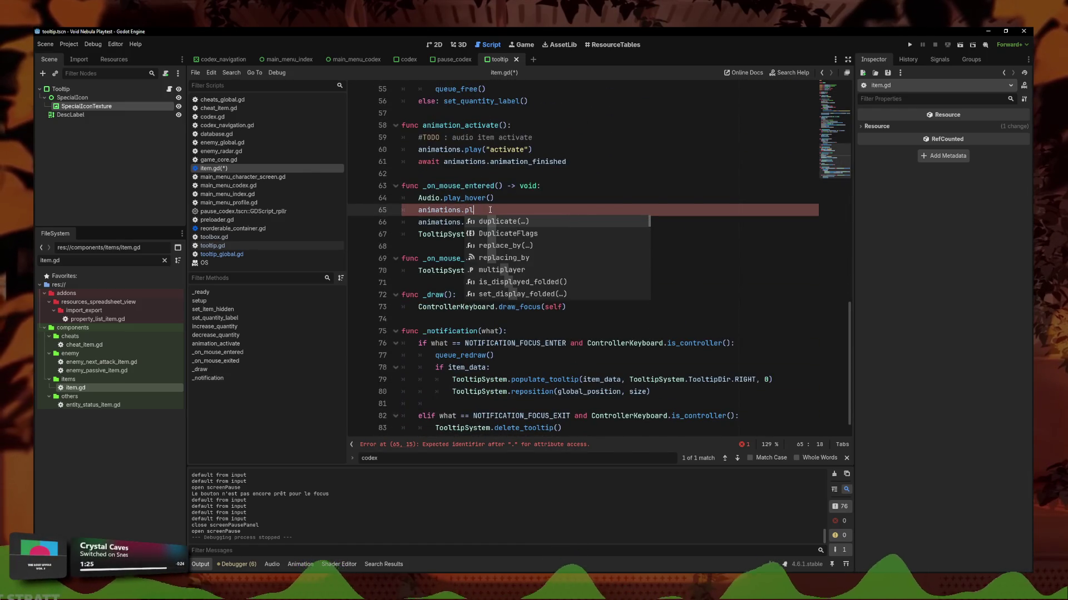
{"action": "scroll", "coordinate": [490, 209], "scroll_direction": "up", "scroll_amount": 18}
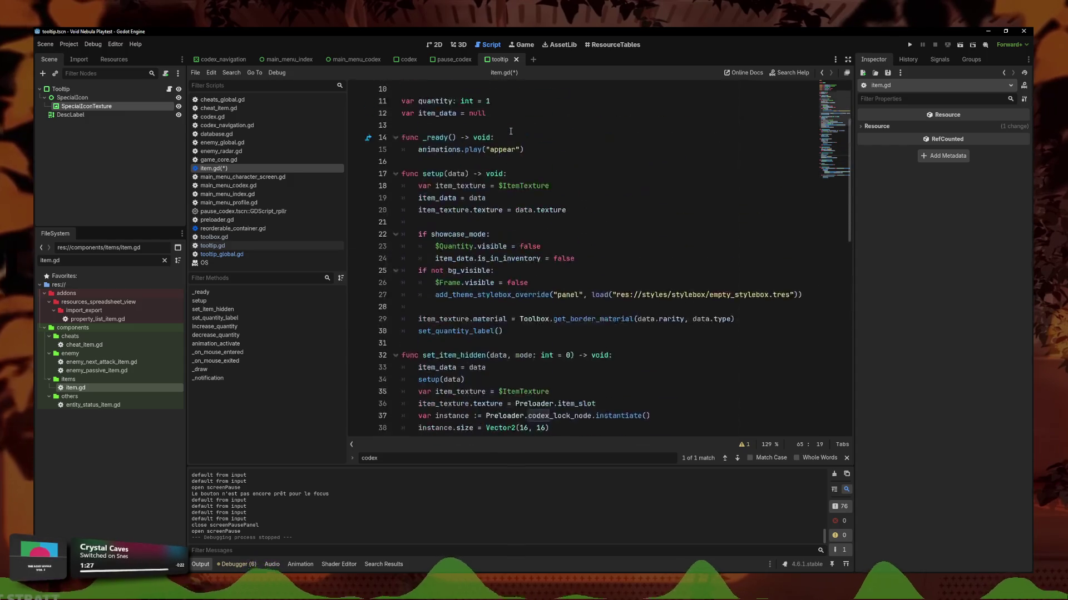
{"action": "left_click", "coordinate": [504, 137]}
{"action": "key", "text": "BackSpace"}
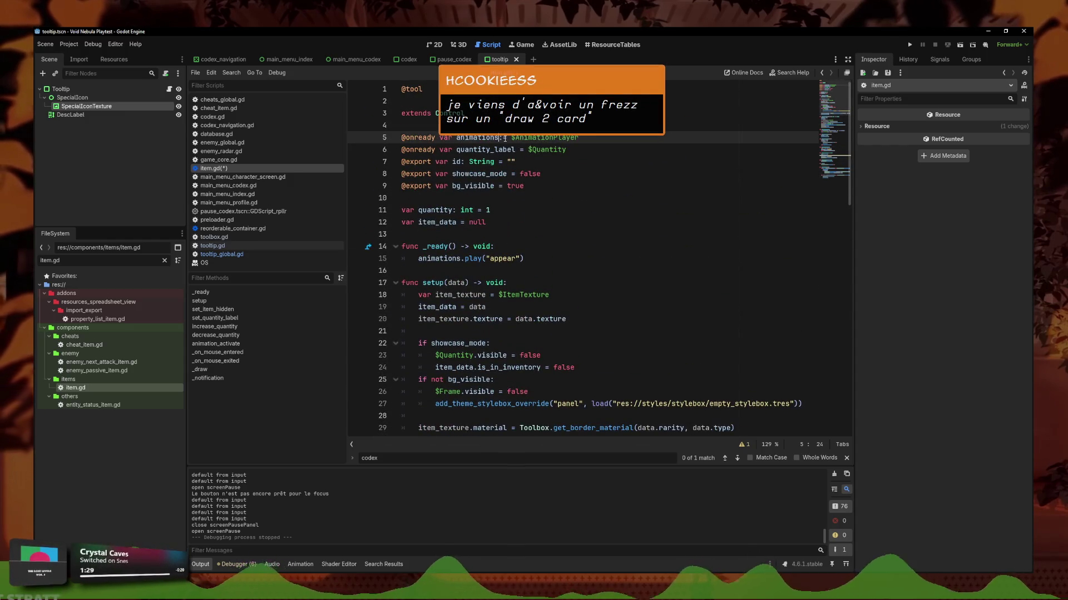
- Type the animations variable on line 5 as AnimationPlayer and save
{"action": "key", "text": "BackSpace"}
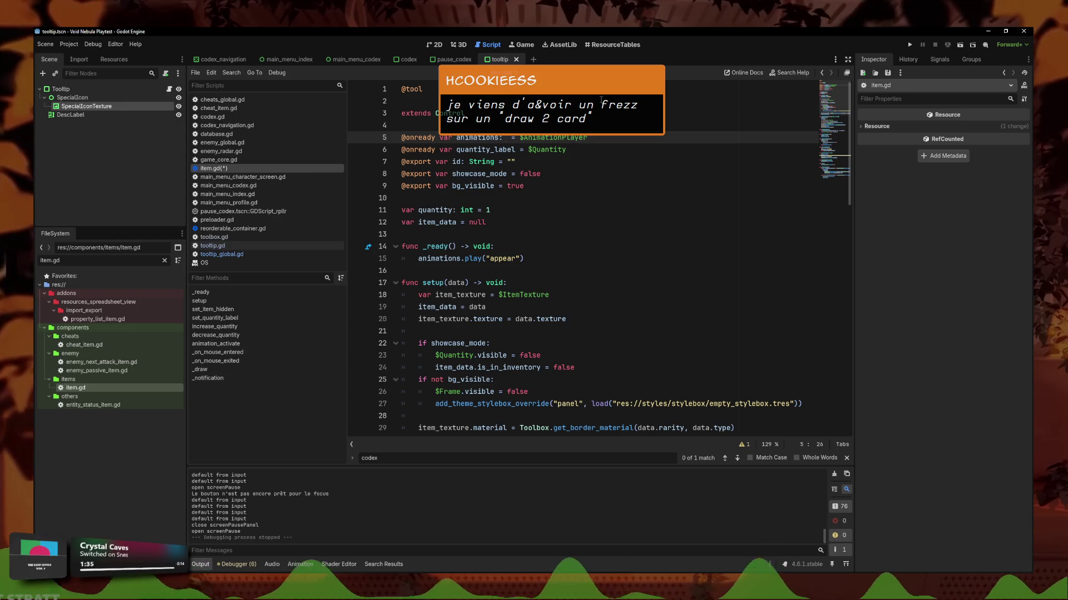
{"action": "type", "text": "AnimationC"}
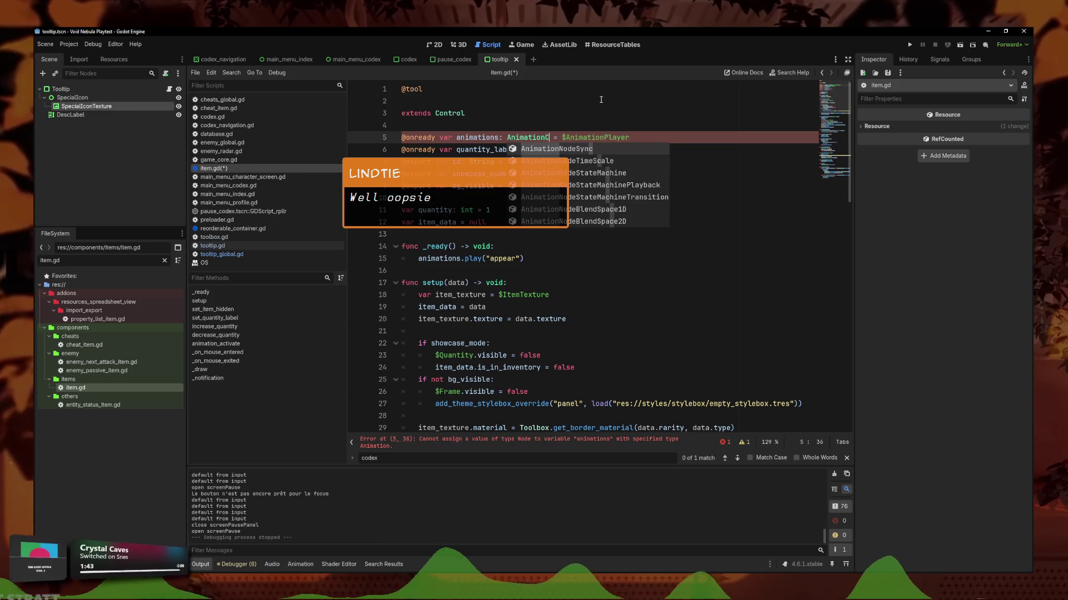
{"action": "type", "text": "Pl"}
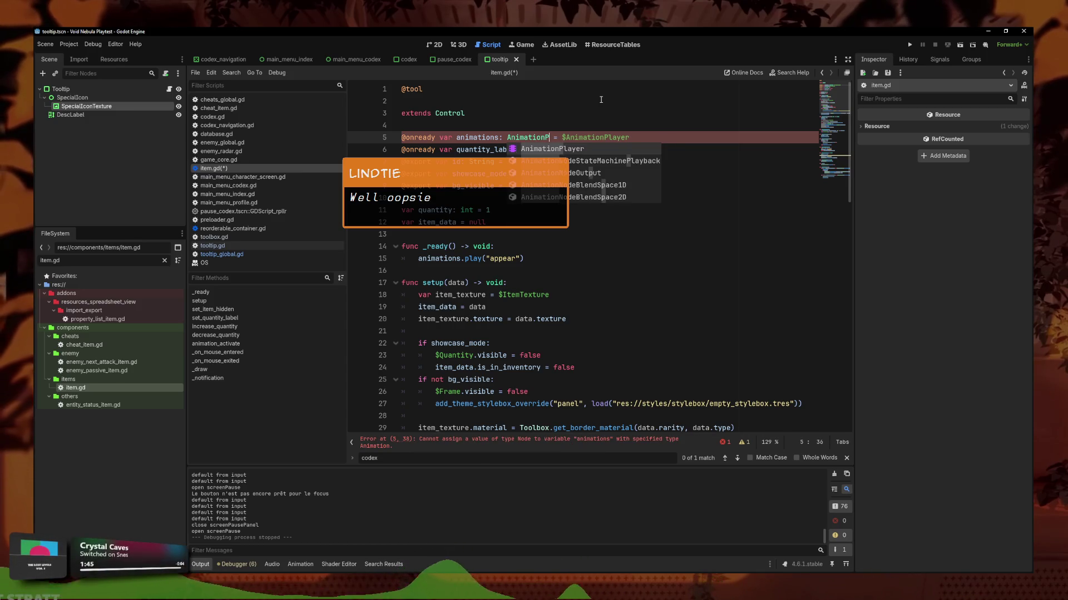
{"action": "key", "text": "Return"}
{"action": "key", "text": "ctrl+s"}
- Replace the partial play call on line 65 with animations.is_playing()
{"action": "scroll", "coordinate": [474, 214], "scroll_direction": "down", "scroll_amount": 15}
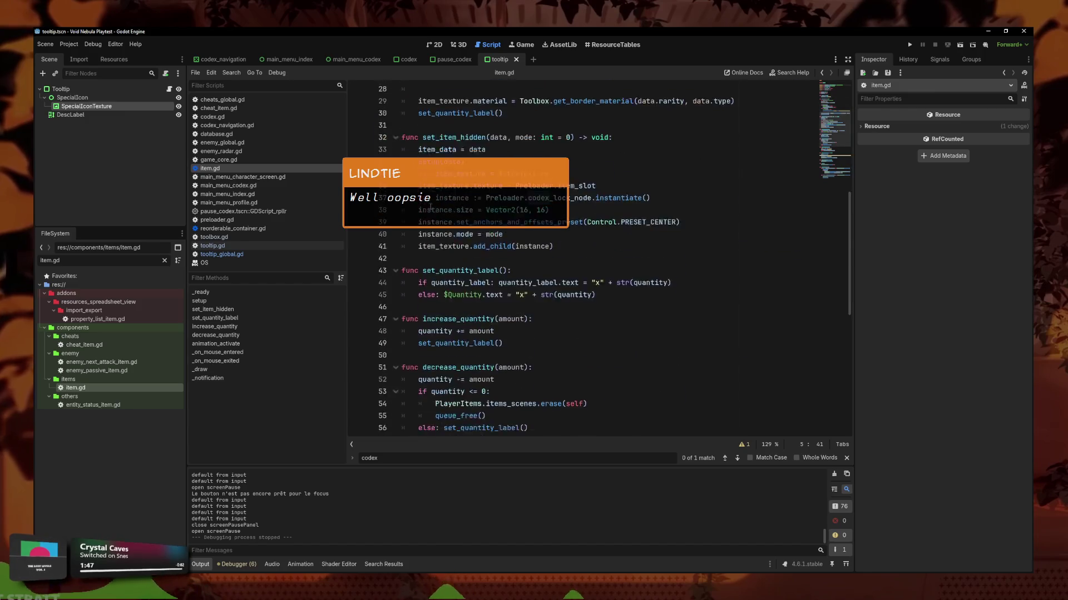
{"action": "left_click", "coordinate": [505, 189]}
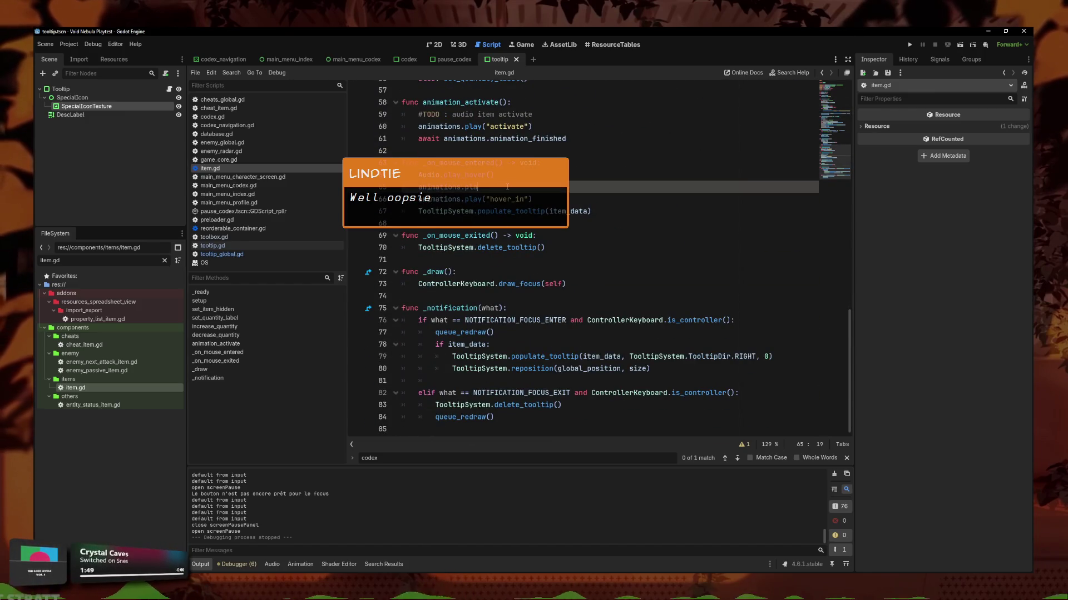
{"action": "key", "text": "BackSpace"}
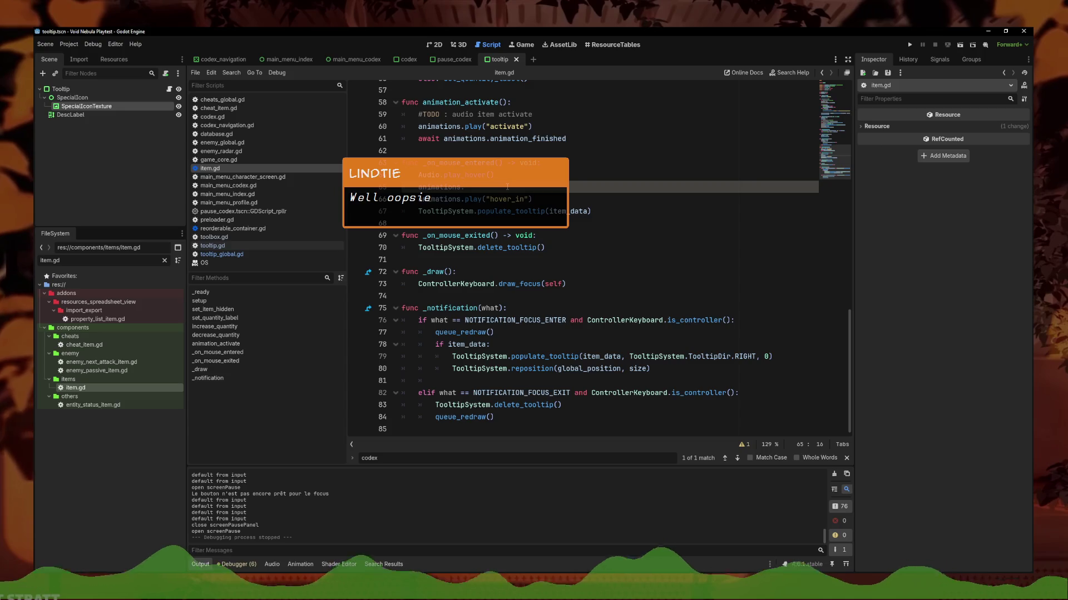
{"action": "type", "text": "pla"}
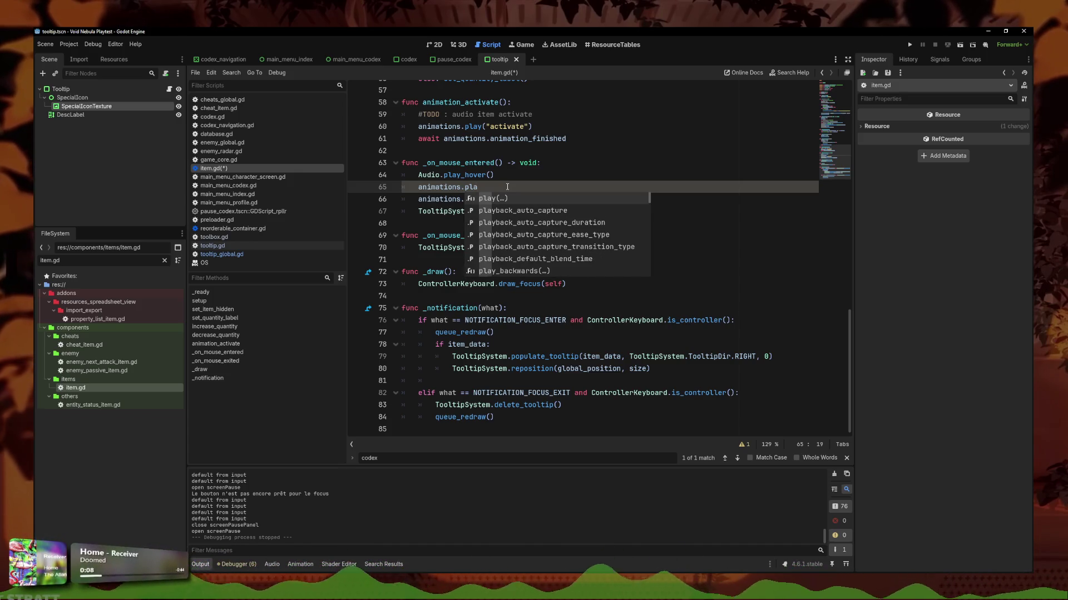
{"action": "key", "text": "BackSpace"}
{"action": "key", "text": "BackSpace"}
{"action": "key", "text": "BackSpace"}
{"action": "type", "text": "ispl"}
{"action": "key", "text": "Down"}
{"action": "key", "text": "Down"}
{"action": "key", "text": "Return"}
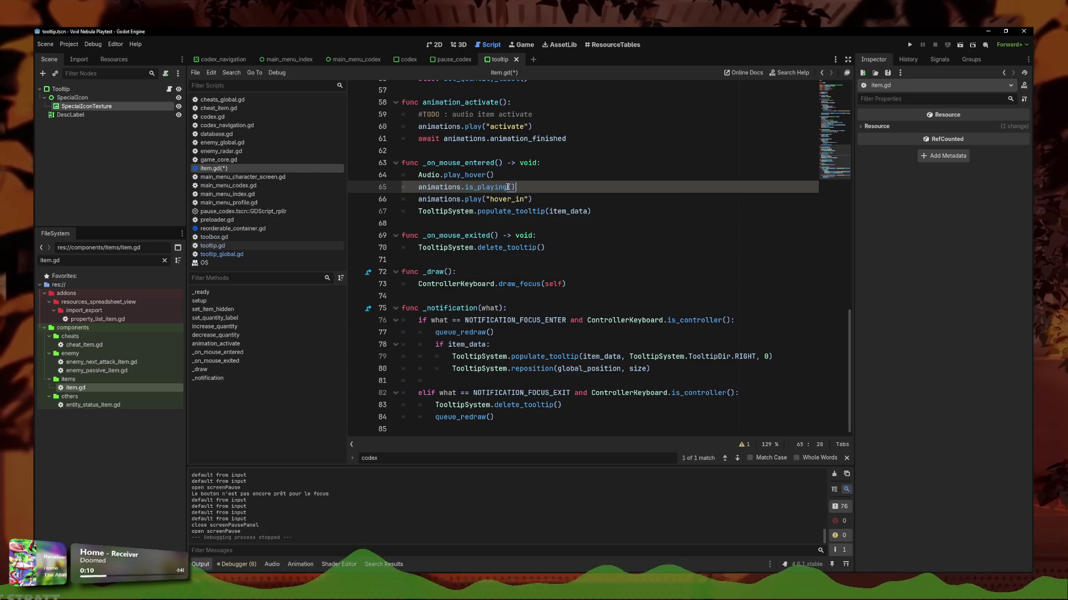
- Prefix it with 'if not', join the hover_in play call onto that line after a colon, and save
{"action": "left_click", "coordinate": [413, 189]}
{"action": "scroll", "coordinate": [413, 188], "scroll_direction": "up", "scroll_amount": 1}
{"action": "type", "text": "if not"}
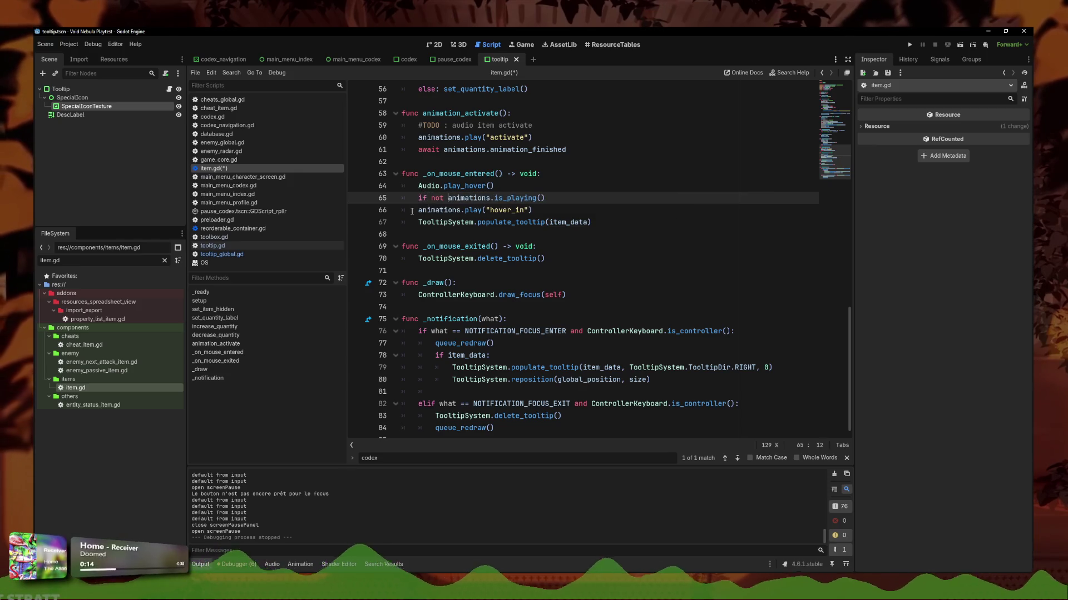
{"action": "left_click", "coordinate": [412, 210]}
{"action": "key", "text": "BackSpace"}
{"action": "key", "text": "BackSpace"}
{"action": "type", "text": ":"}
{"action": "key", "text": "ctrl+s"}
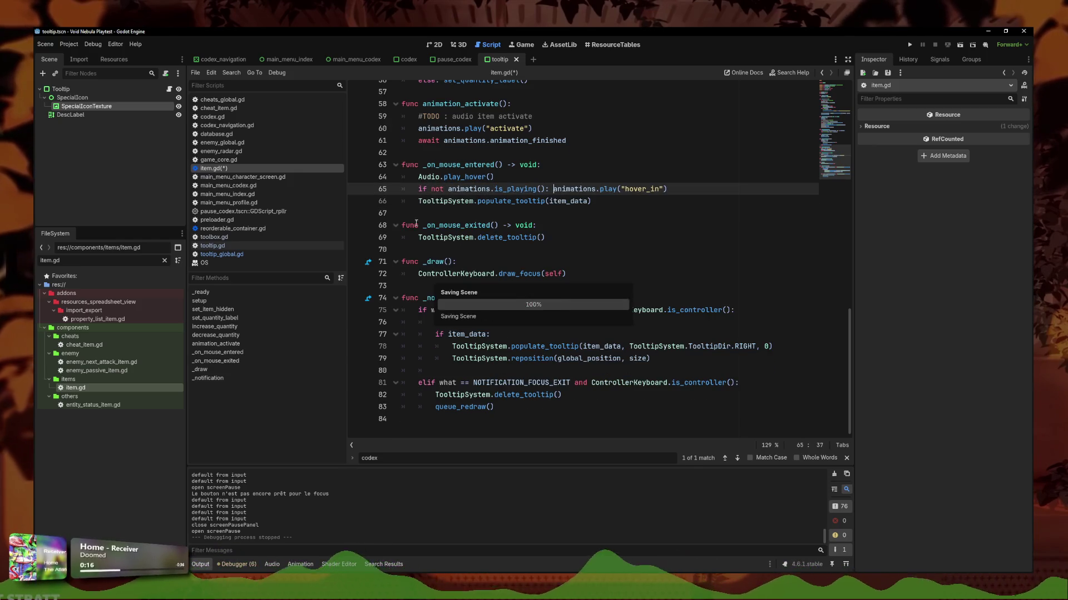
- Launch Void Nebula and go to CODEX > ITEMS, showing page 1/2
{"action": "left_click", "coordinate": [910, 44]}
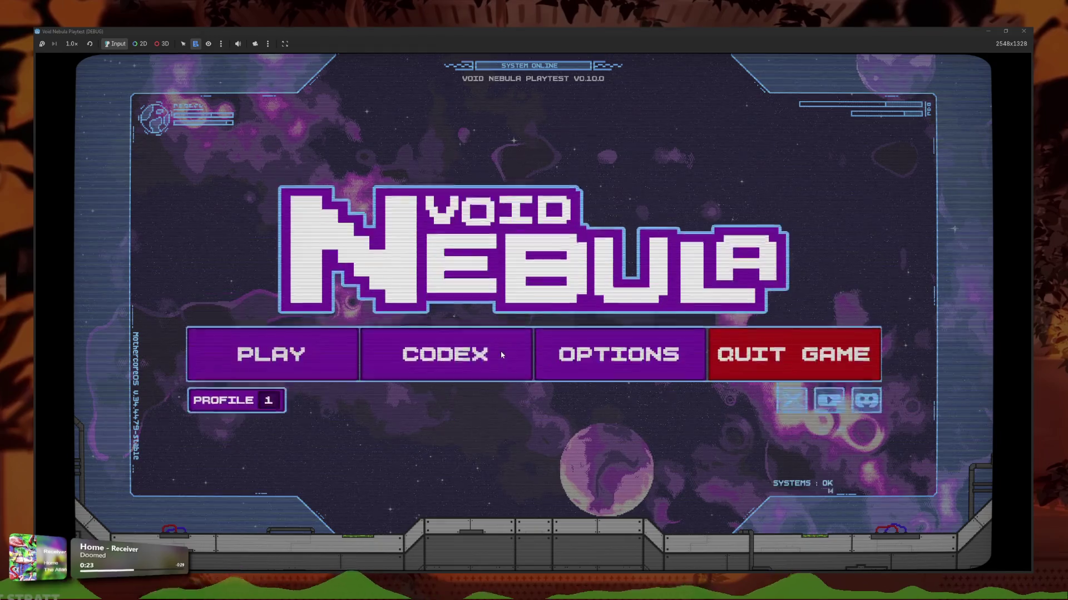
{"action": "left_click", "coordinate": [505, 357]}
{"action": "left_click", "coordinate": [605, 237]}
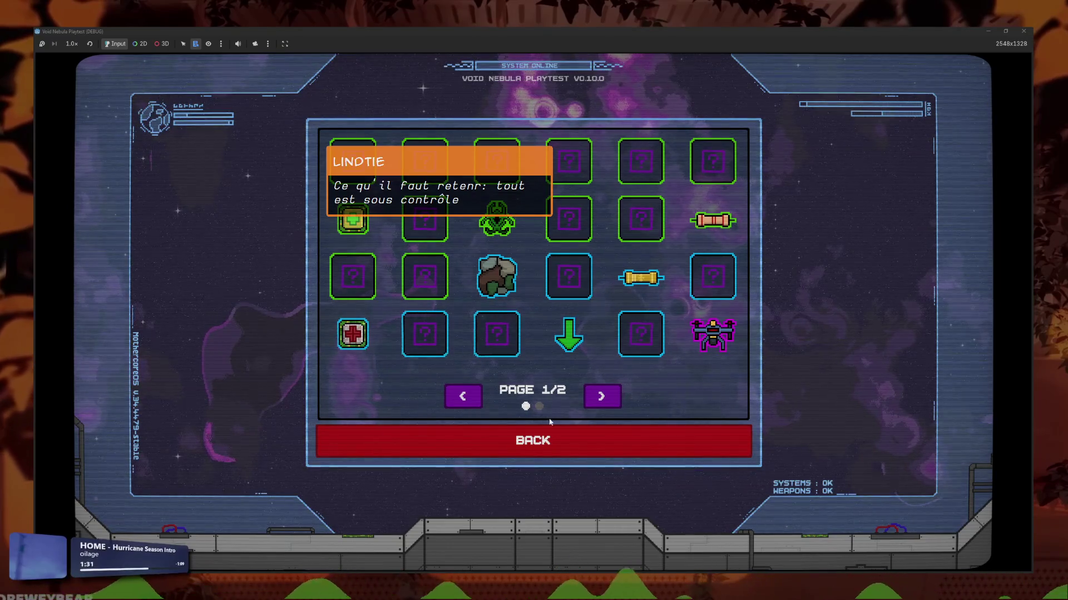
- Flip between the Items pages and reopen the Items grid several times
{"action": "left_click", "coordinate": [611, 396]}
{"action": "left_click", "coordinate": [612, 396]}
{"action": "left_click", "coordinate": [561, 442]}
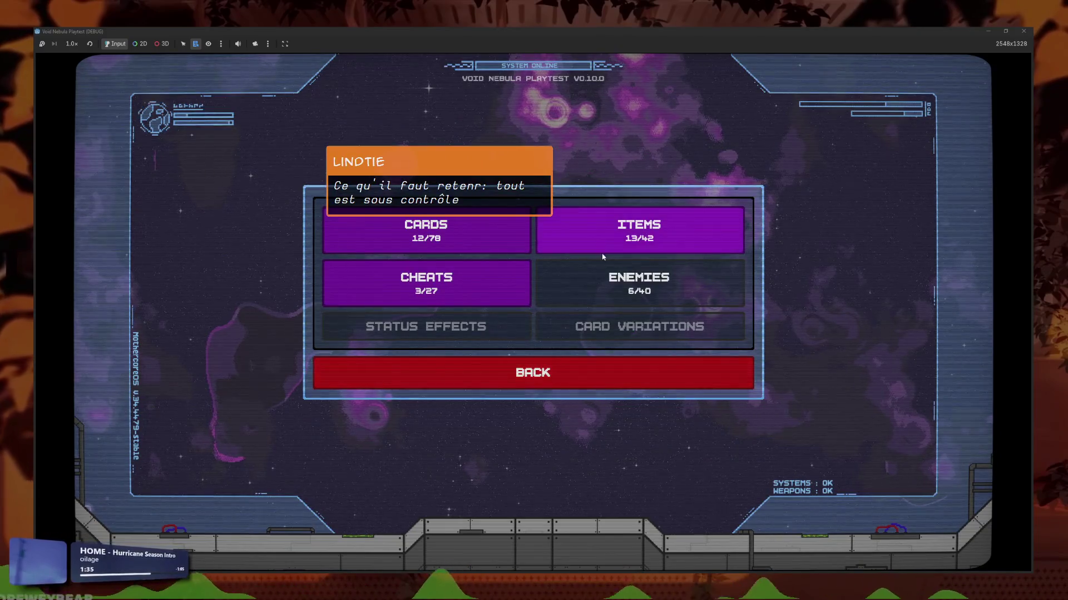
{"action": "left_click", "coordinate": [612, 239]}
{"action": "left_click", "coordinate": [487, 448]}
{"action": "left_click", "coordinate": [612, 231]}
{"action": "left_click", "coordinate": [556, 441]}
{"action": "left_click", "coordinate": [612, 231]}
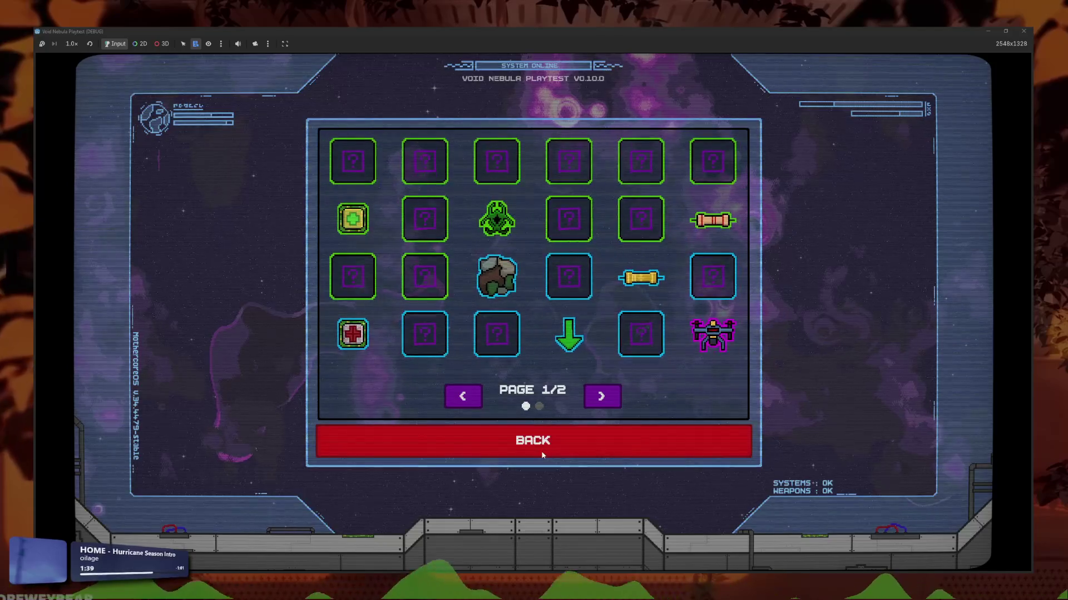
{"action": "left_click", "coordinate": [543, 445]}
- View the Cards collection, revisit both Items pages, and return to the title menu
{"action": "left_click", "coordinate": [517, 245]}
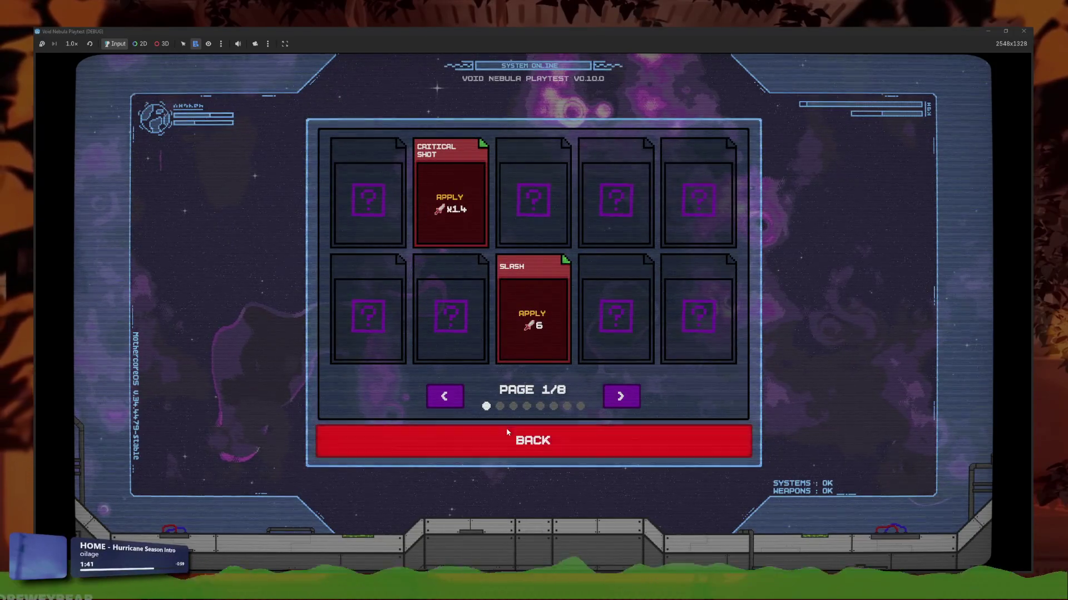
{"action": "left_click", "coordinate": [561, 445]}
{"action": "left_click", "coordinate": [611, 231]}
{"action": "left_click", "coordinate": [502, 440]}
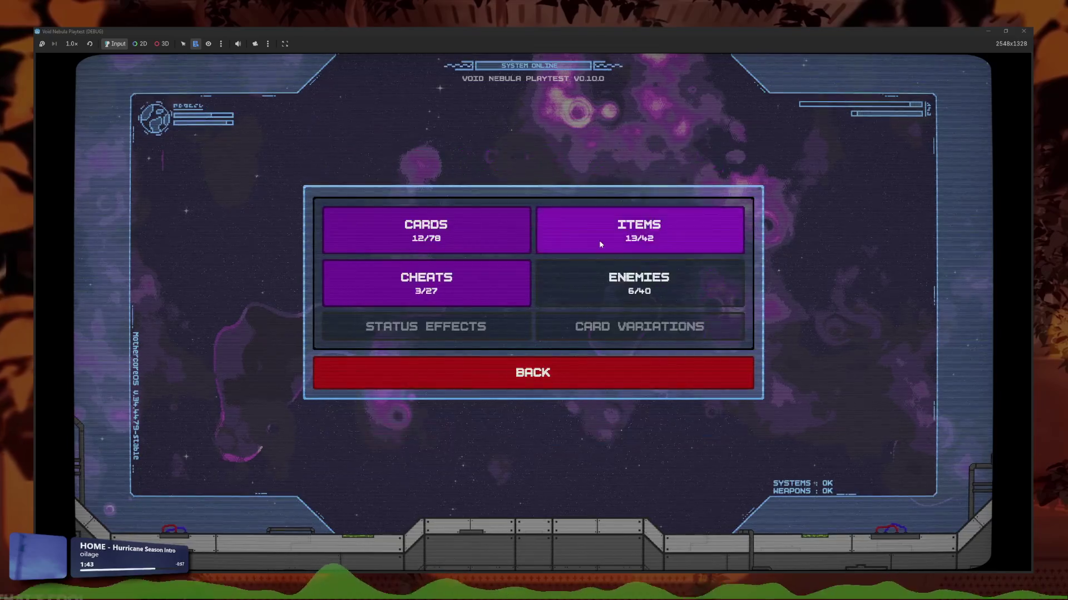
{"action": "left_click", "coordinate": [605, 246]}
{"action": "left_click", "coordinate": [605, 401]}
{"action": "left_click", "coordinate": [463, 397]}
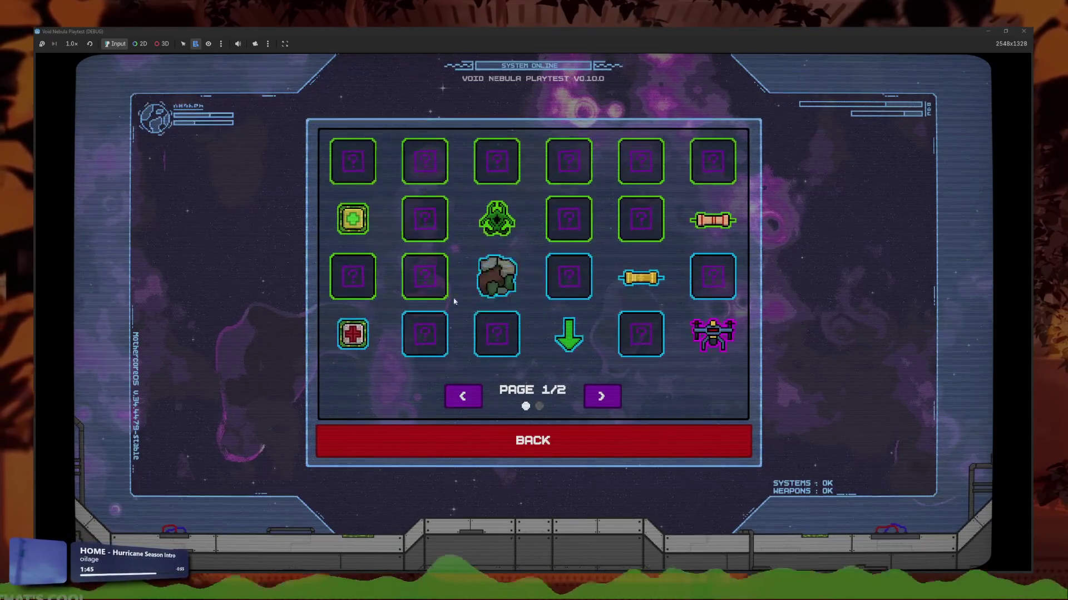
{"action": "left_click", "coordinate": [406, 441]}
{"action": "left_click", "coordinate": [406, 368]}
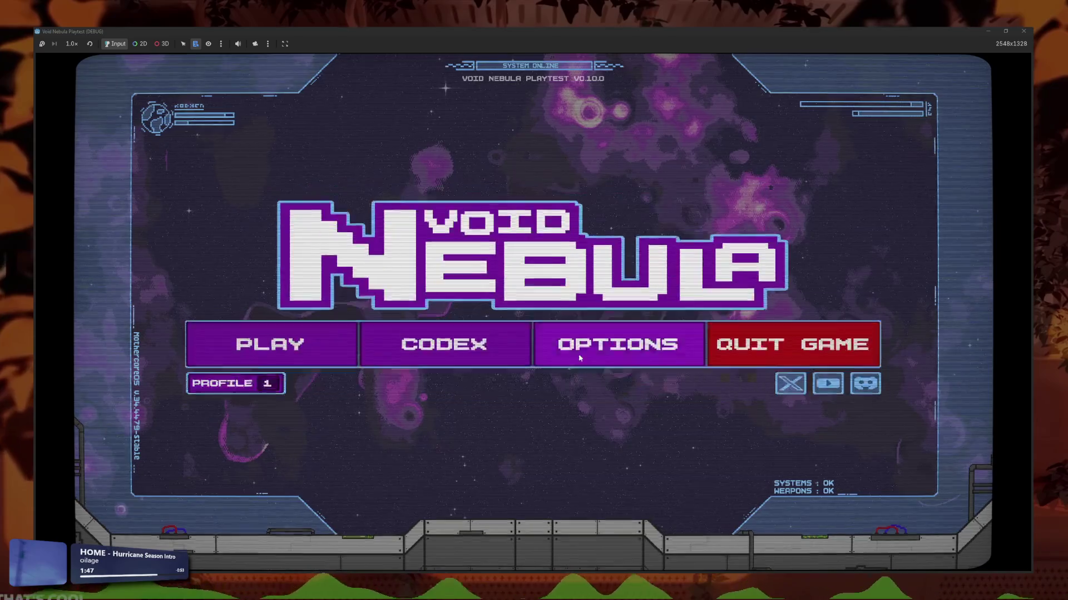
- Choose PLAY, browse the save slots with the arrow keys, and stop the game
{"action": "left_click", "coordinate": [234, 366]}
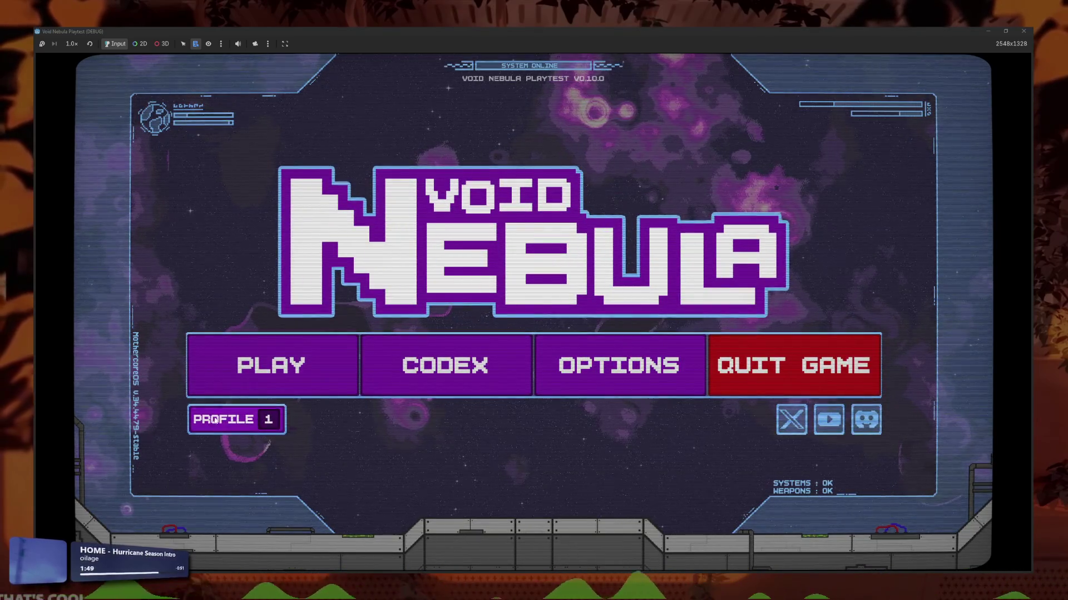
{"action": "left_click", "coordinate": [636, 225]}
{"action": "key", "text": "Left"}
{"action": "key", "text": "Left"}
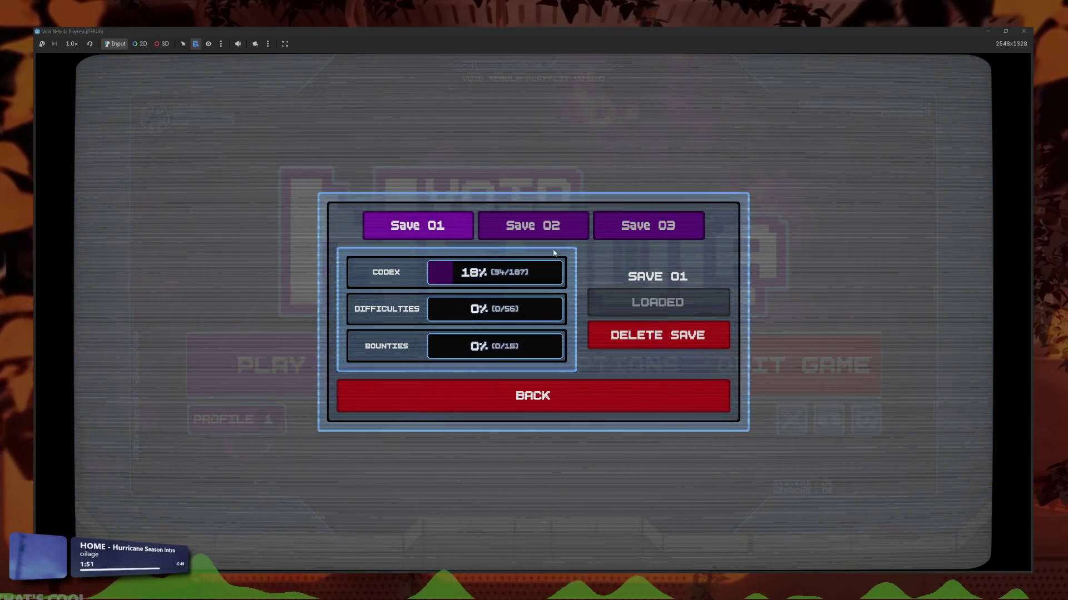
{"action": "key", "text": "F8"}
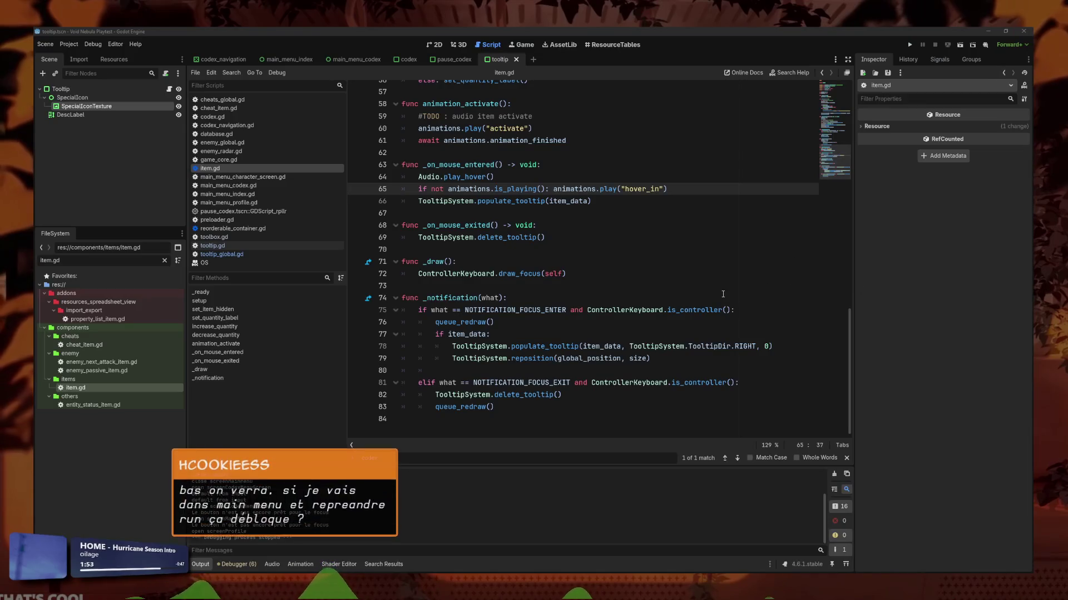
- Save item.gd and bring up the Trello Changelog 0.10.0 card in the browser
{"action": "left_click", "coordinate": [690, 275]}
{"action": "key", "text": "ctrl+s"}
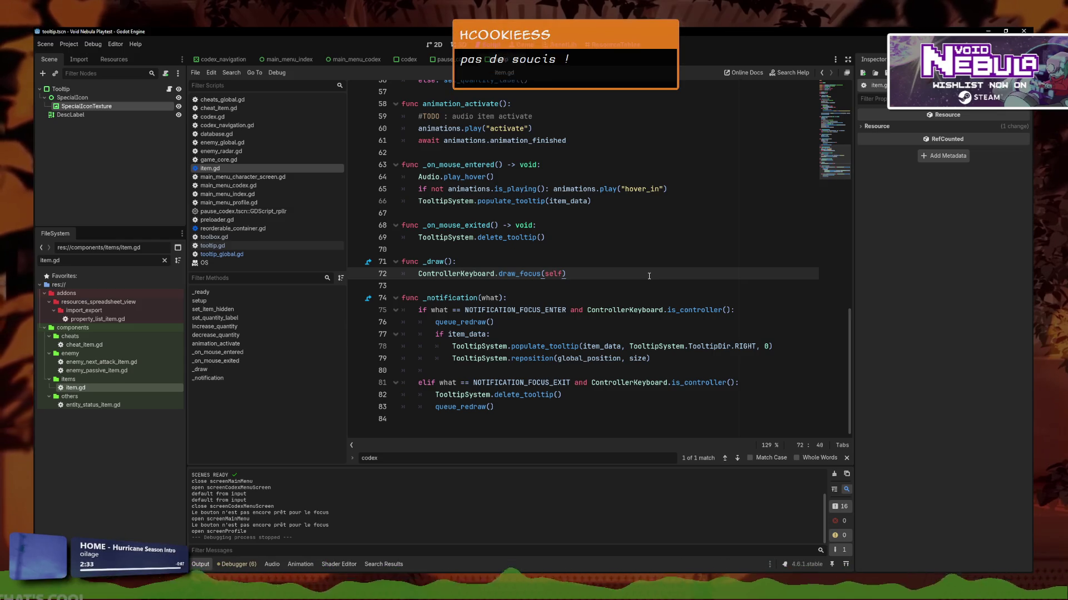
{"action": "left_click", "coordinate": [634, 261]}
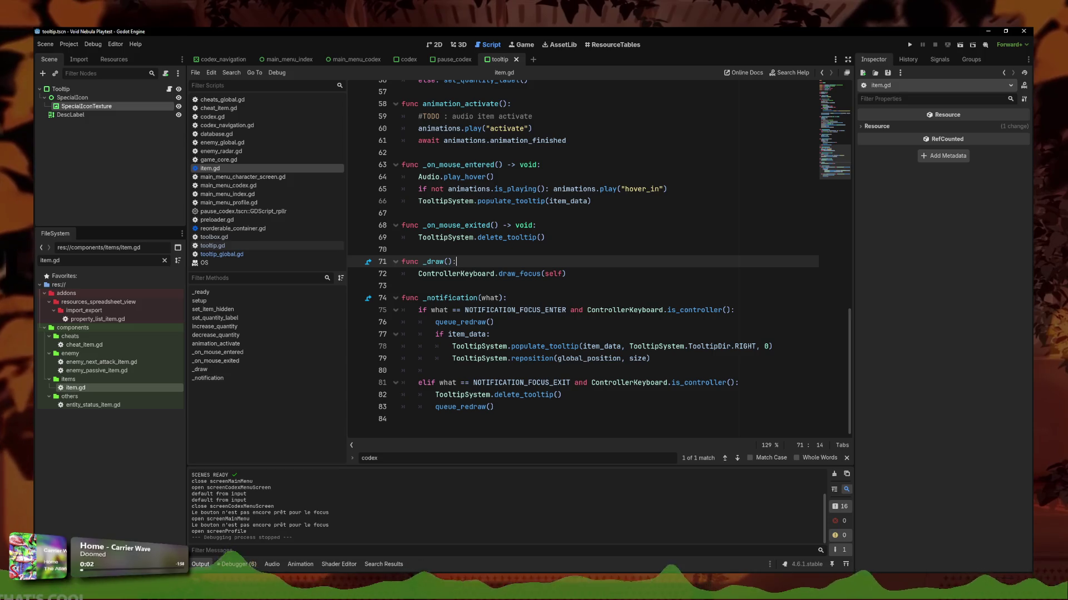
{"action": "key", "text": "alt+Tab"}
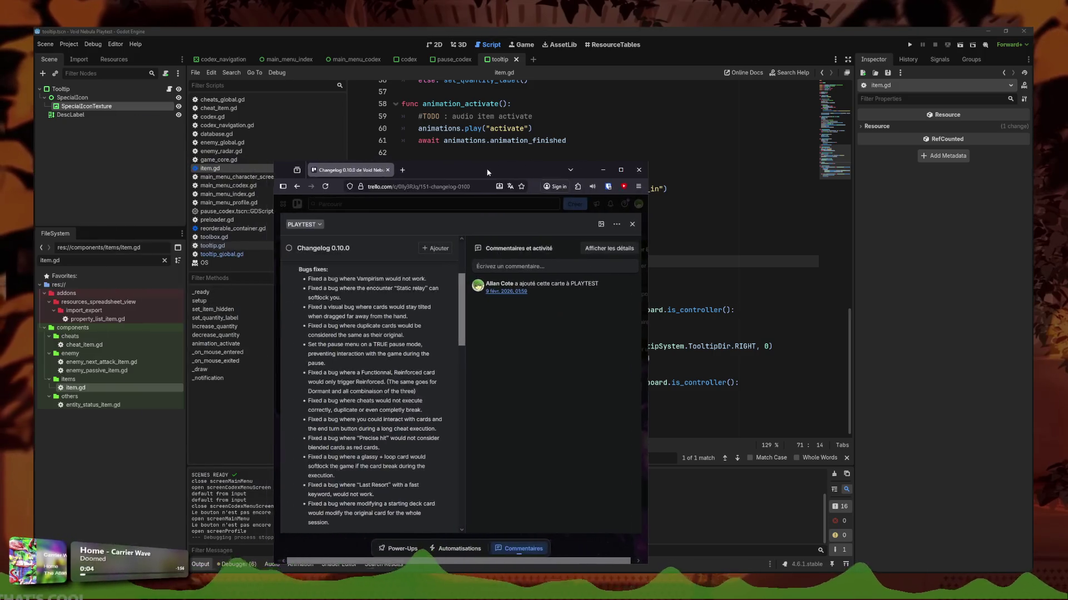
- Zoom in on the Changelog 0.10.0 card and open its description for editing
{"action": "scroll", "coordinate": [489, 178], "scroll_direction": "up", "scroll_amount": 3}
{"action": "key", "text": "ctrl+plus"}
{"action": "key", "text": "ctrl+plus"}
{"action": "key", "text": "ctrl+plus"}
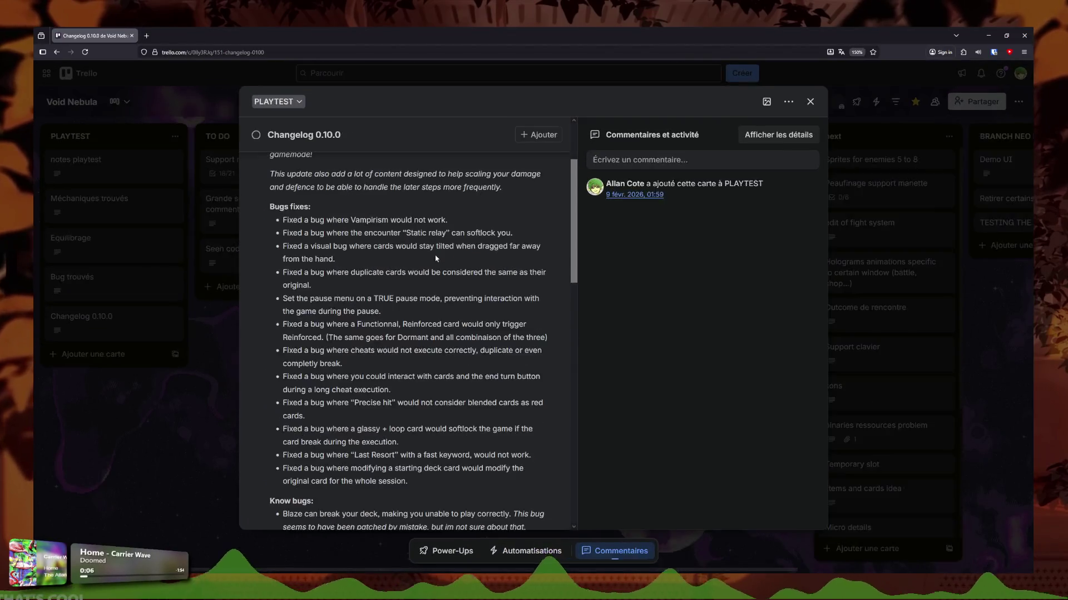
{"action": "scroll", "coordinate": [411, 262], "scroll_direction": "down", "scroll_amount": 2}
{"action": "scroll", "coordinate": [411, 261], "scroll_direction": "up", "scroll_amount": 2}
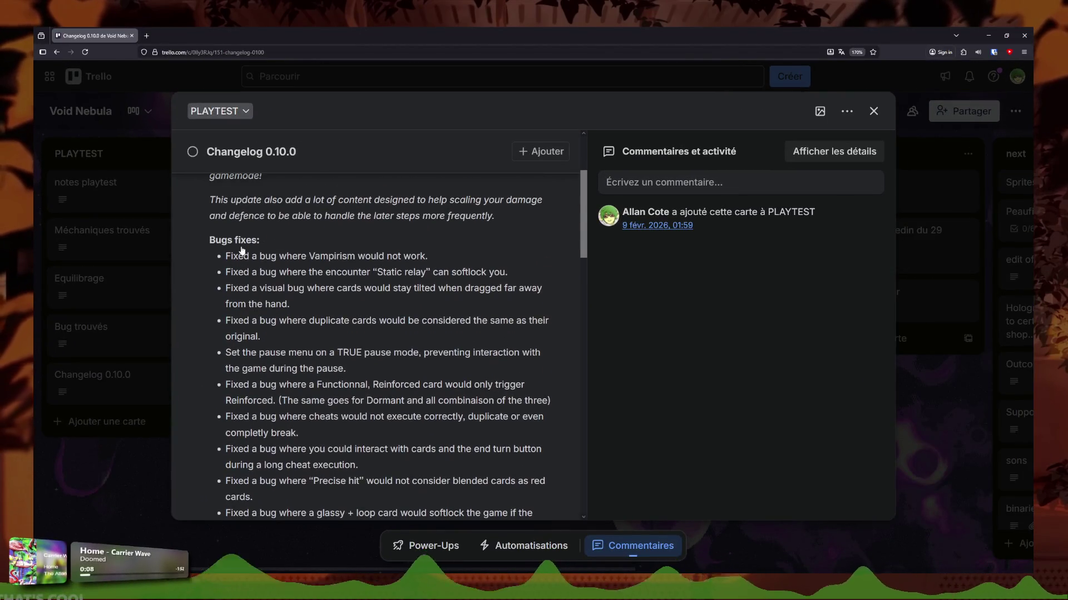
{"action": "left_click", "coordinate": [240, 250]}
{"action": "scroll", "coordinate": [226, 242], "scroll_direction": "down", "scroll_amount": 3}
- Review the Bugs fixes bullets: Static relay, tilted cards and duplicate cards
{"action": "left_click", "coordinate": [238, 307], "text": "shift"}
{"action": "mouse_move", "coordinate": [223, 303]}
{"action": "left_mouse_down"}
{"action": "mouse_move", "coordinate": [415, 321]}
{"action": "mouse_move", "coordinate": [394, 281]}
{"action": "left_mouse_up"}
{"action": "scroll", "coordinate": [404, 300], "scroll_direction": "down", "scroll_amount": 2}
{"action": "left_click", "coordinate": [391, 257]}
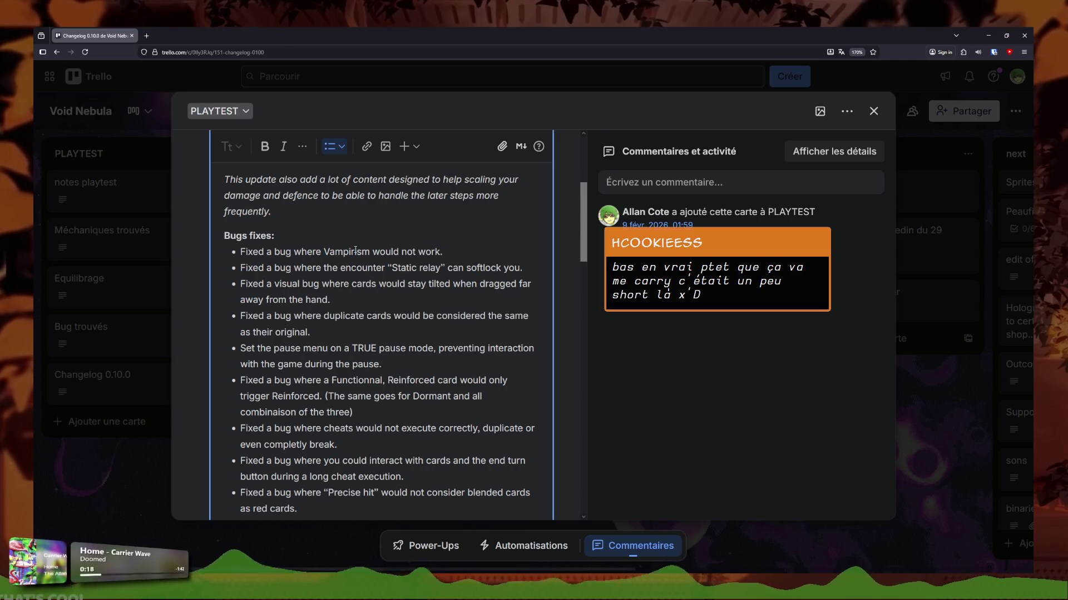
{"action": "triple_click", "coordinate": [362, 267]}
{"action": "left_click", "coordinate": [414, 267]}
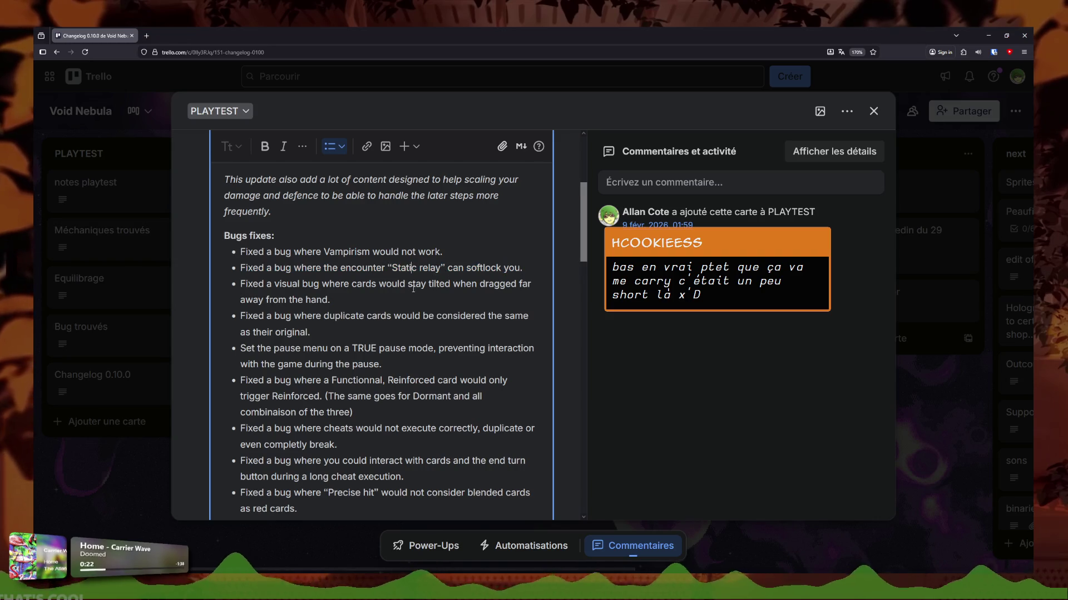
{"action": "left_click", "coordinate": [353, 287]}
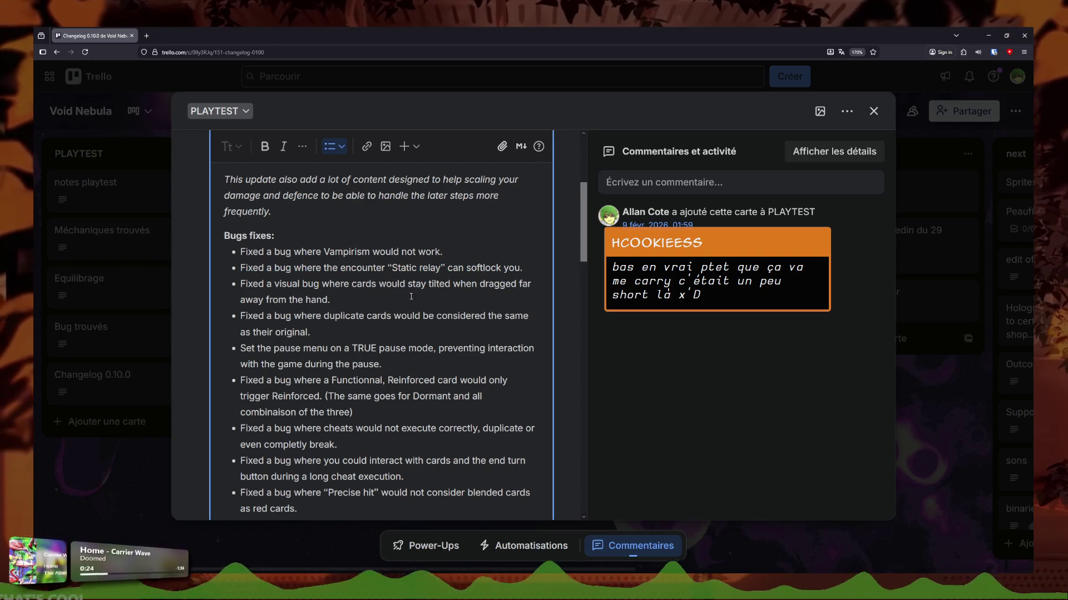
{"action": "triple_click", "coordinate": [387, 296]}
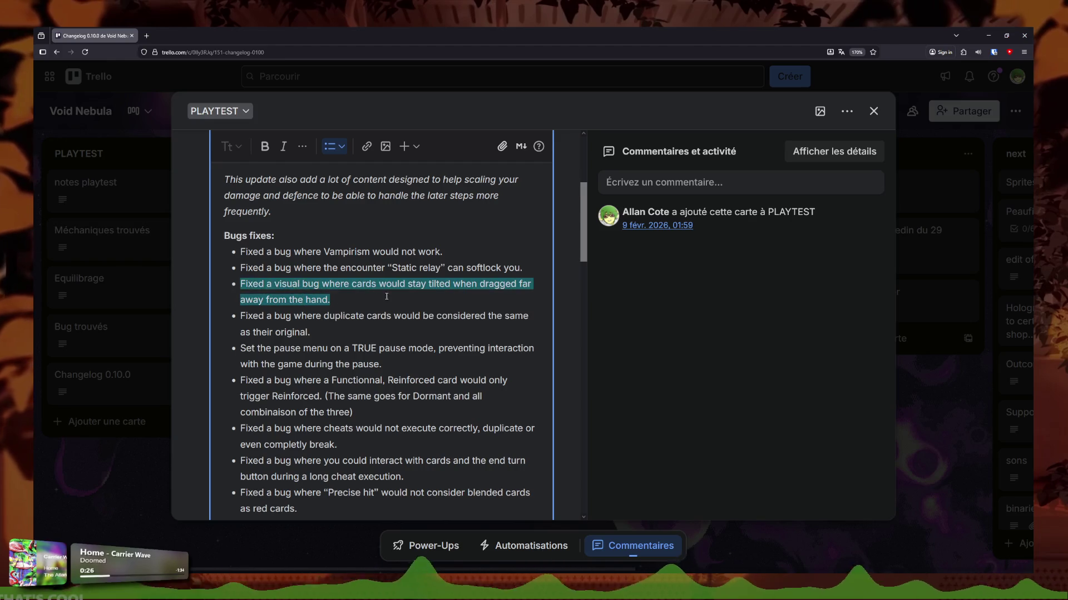
{"action": "left_click", "coordinate": [464, 305]}
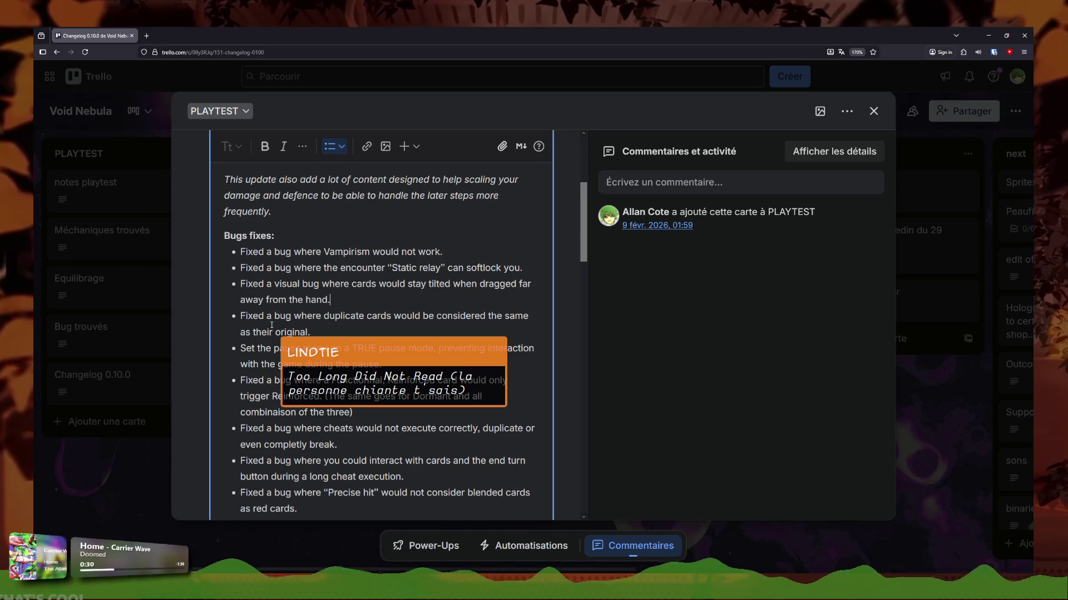
{"action": "left_click_drag", "start_coordinate": [330, 326], "coordinate": [203, 322]}
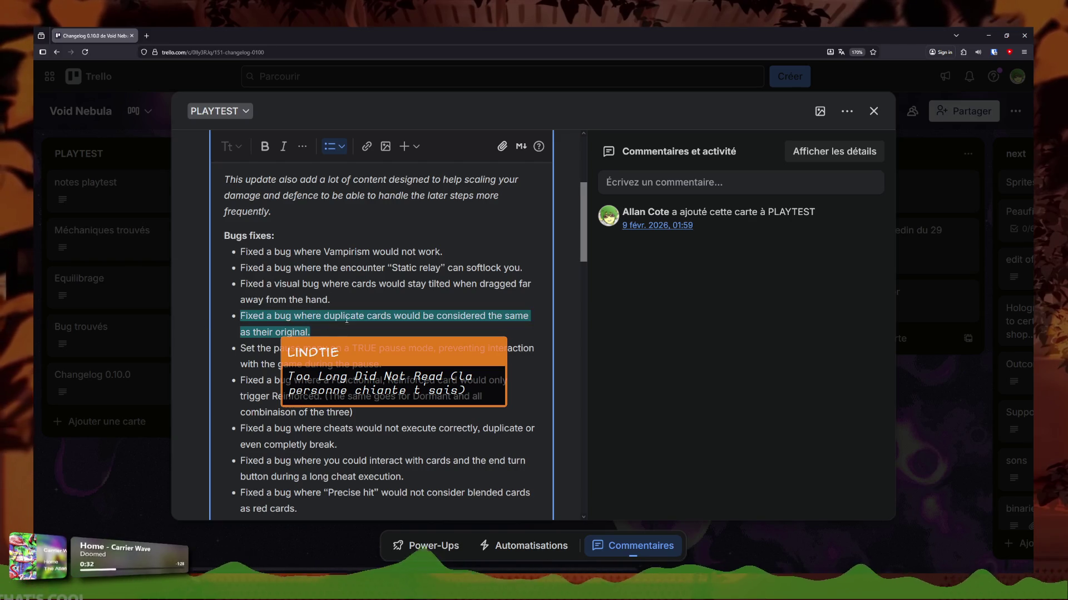
{"action": "left_click_drag", "start_coordinate": [366, 318], "coordinate": [236, 318]}
{"action": "left_click_drag", "start_coordinate": [309, 332], "coordinate": [194, 310]}
{"action": "left_click", "coordinate": [399, 379]}
- Review the pause-menu fix, the Dormant known bug and the gameplay notes
{"action": "scroll", "coordinate": [397, 303], "scroll_direction": "down", "scroll_amount": 2}
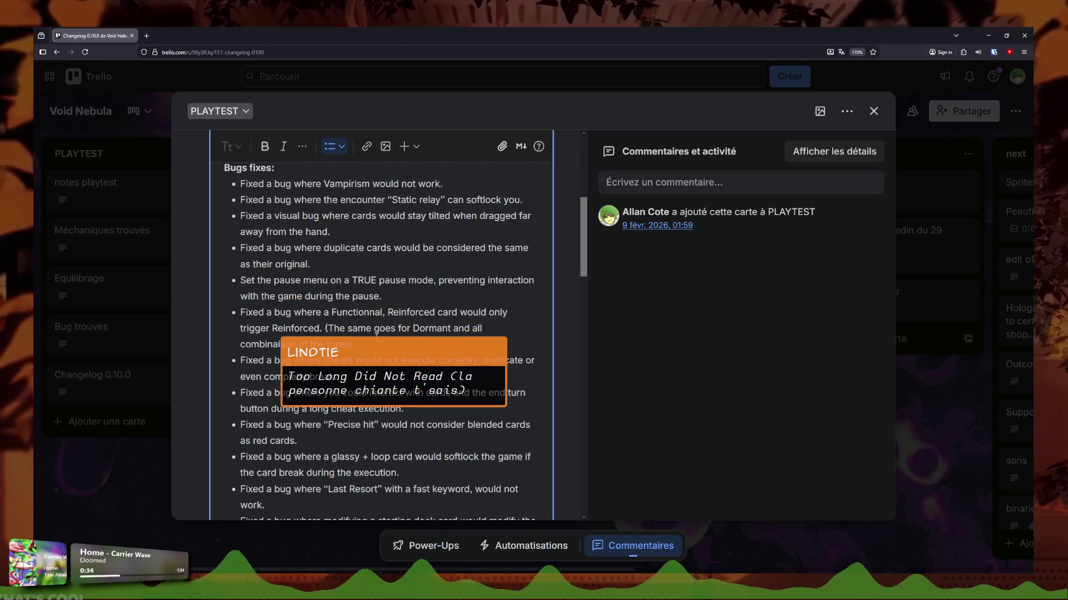
{"action": "left_click_drag", "start_coordinate": [412, 296], "coordinate": [239, 281]}
{"action": "left_click", "coordinate": [374, 296]}
{"action": "scroll", "coordinate": [441, 302], "scroll_direction": "down", "scroll_amount": 2}
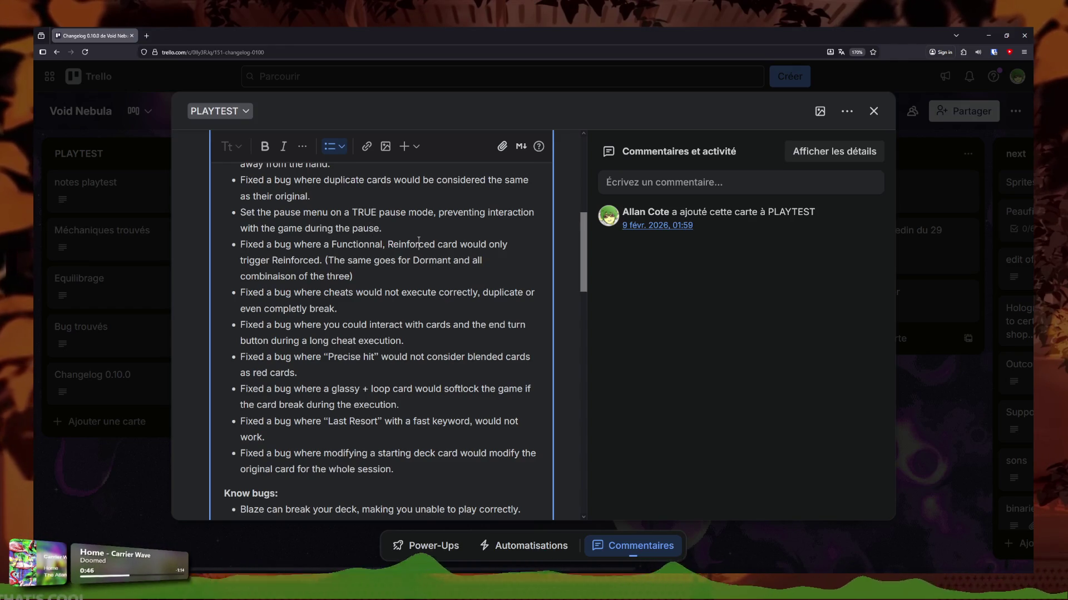
{"action": "left_click", "coordinate": [429, 261]}
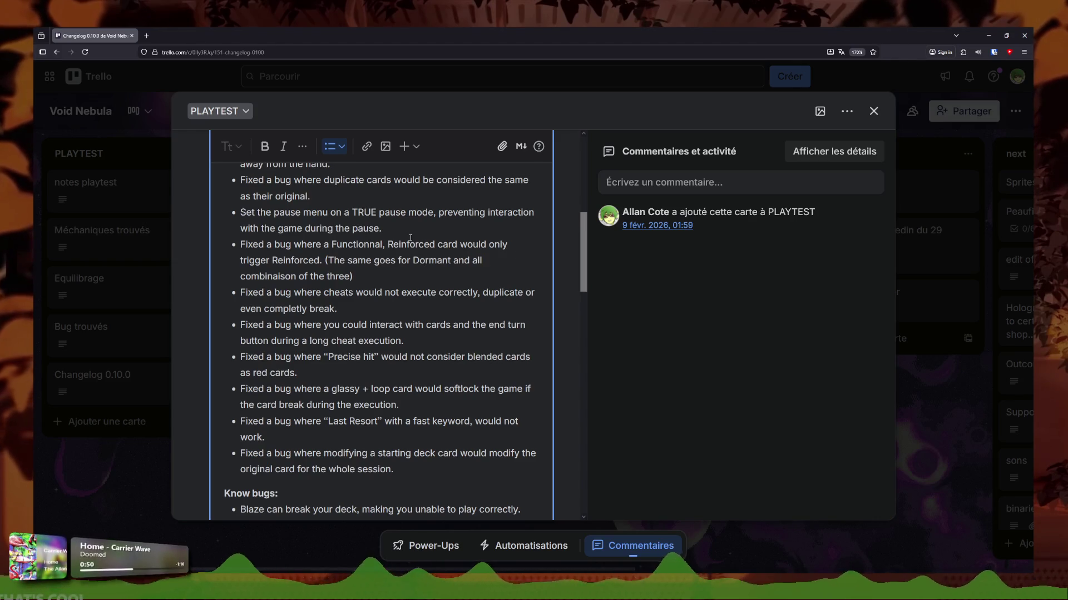
{"action": "left_click", "coordinate": [391, 309]}
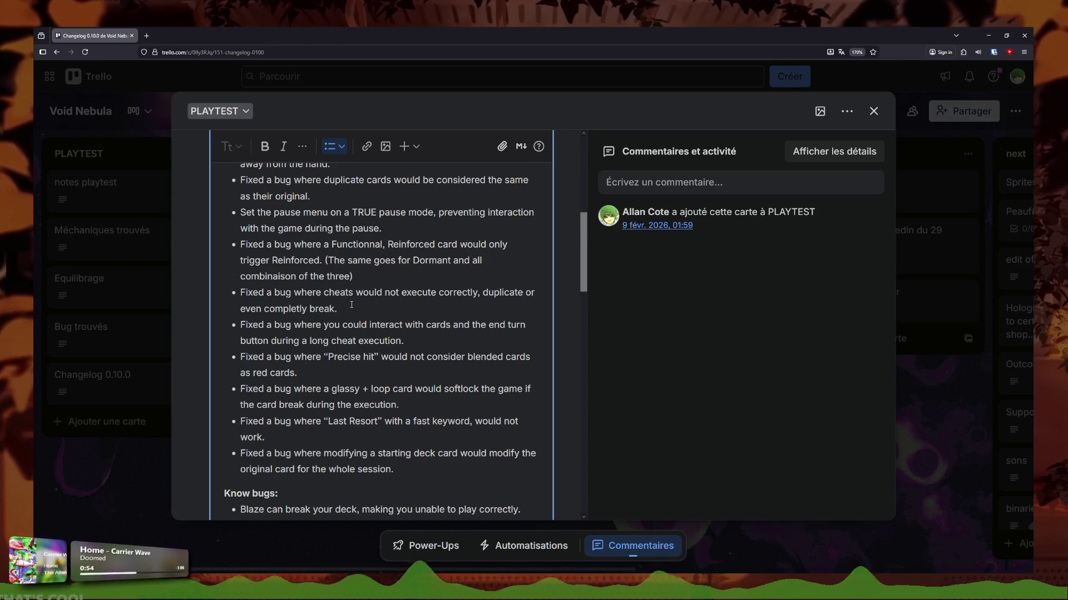
{"action": "scroll", "coordinate": [351, 304], "scroll_direction": "down", "scroll_amount": 3}
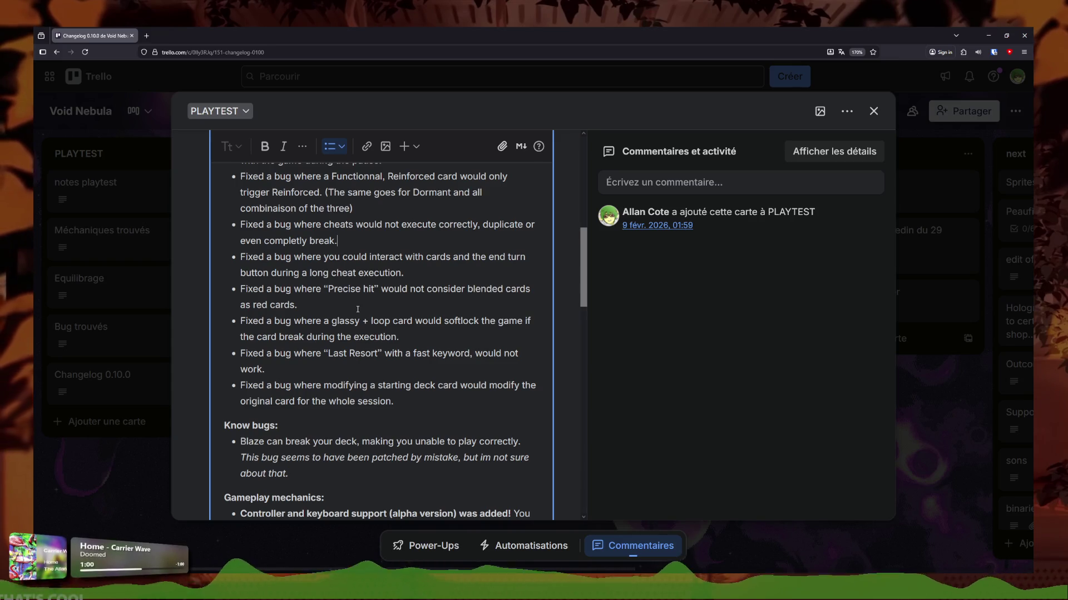
{"action": "key", "text": "ctrl+shift+Left"}
{"action": "key", "text": "ctrl+shift+Left"}
{"action": "key", "text": "Right"}
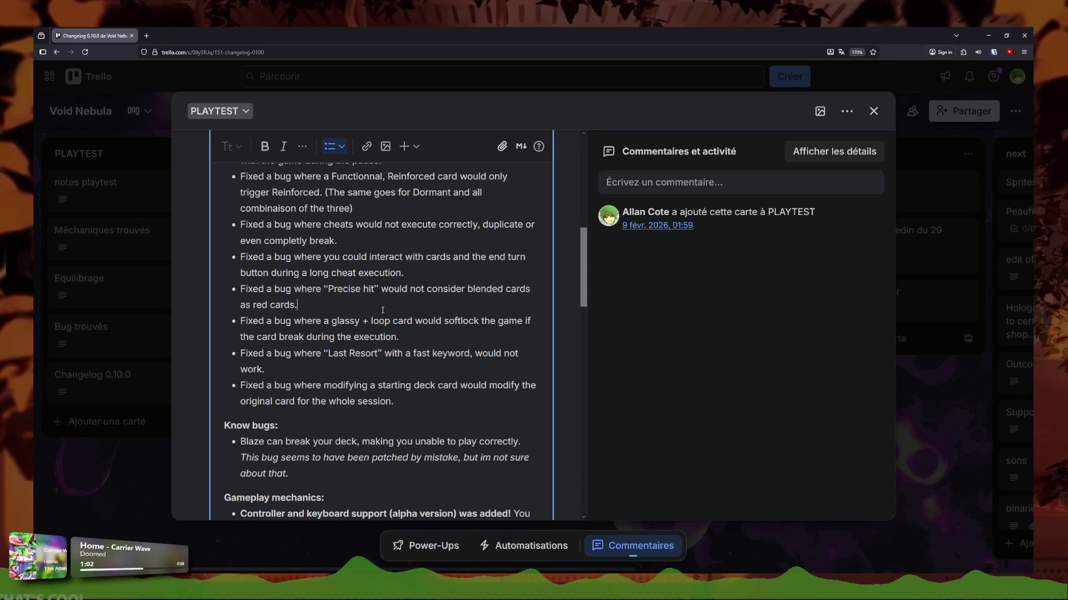
{"action": "scroll", "coordinate": [338, 236], "scroll_direction": "down", "scroll_amount": 2}
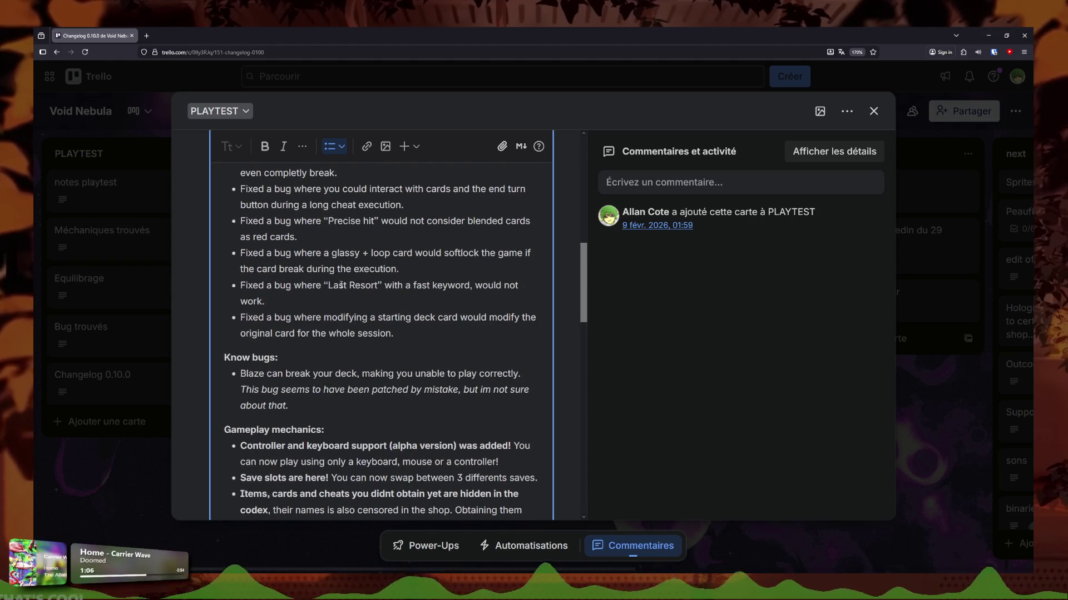
{"action": "scroll", "coordinate": [338, 285], "scroll_direction": "up", "scroll_amount": 4}
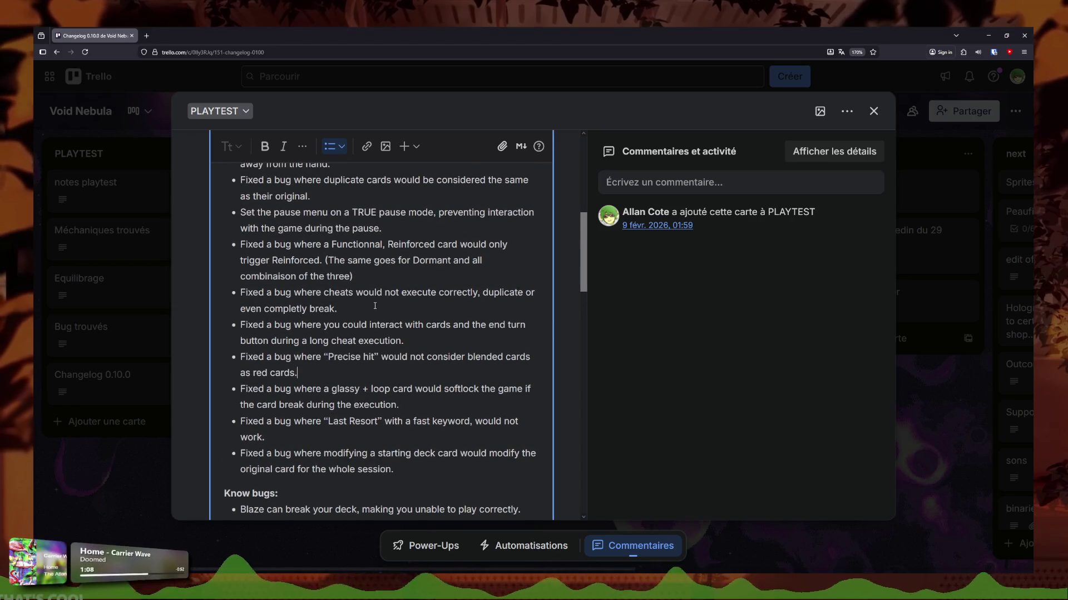
{"action": "scroll", "coordinate": [384, 325], "scroll_direction": "up", "scroll_amount": 2}
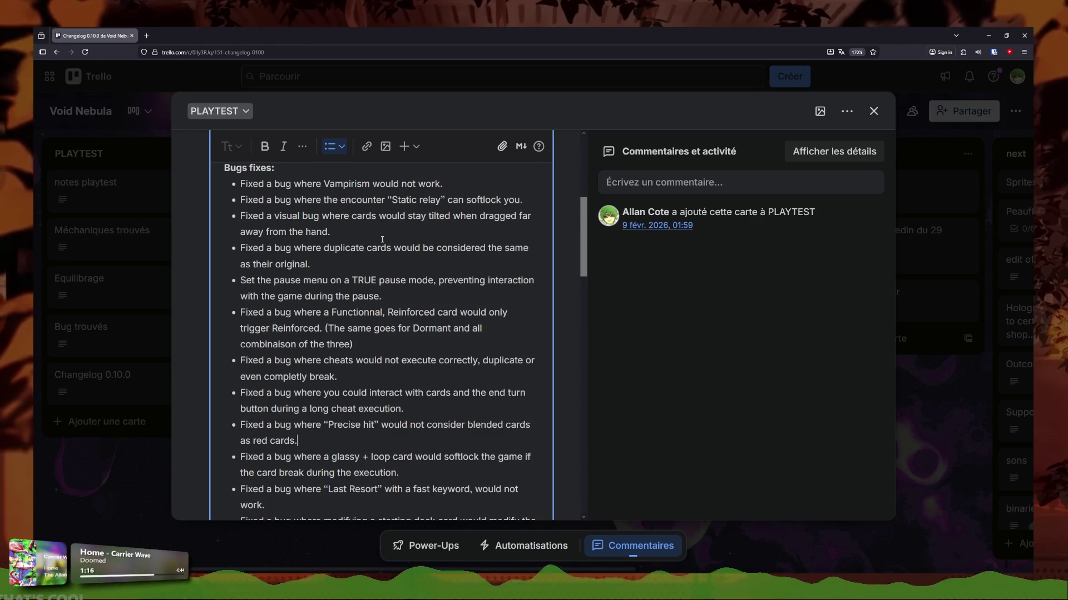
{"action": "scroll", "coordinate": [389, 306], "scroll_direction": "up", "scroll_amount": 2}
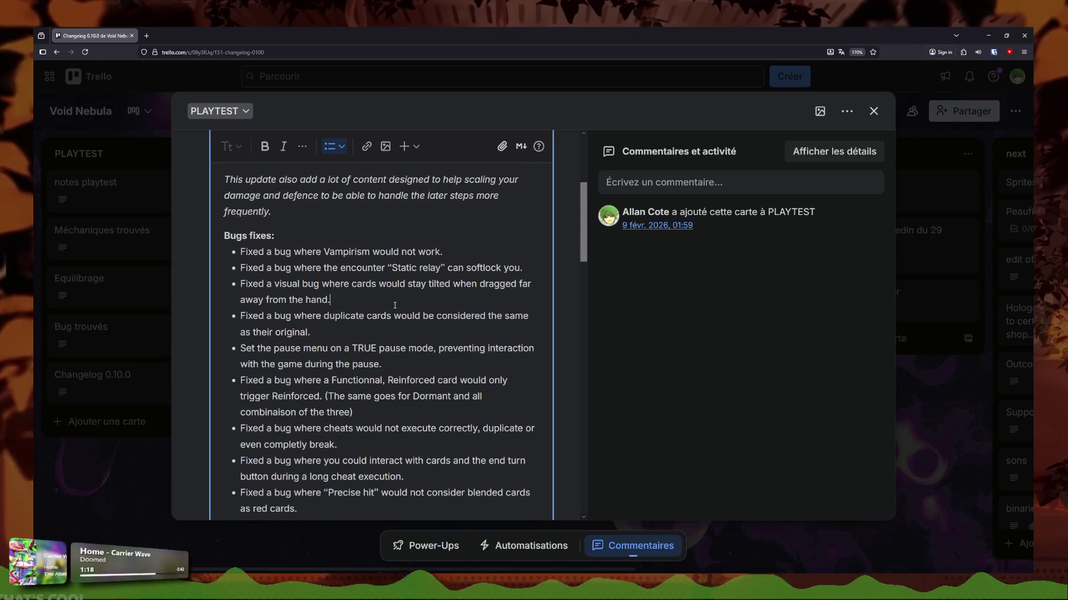
{"action": "left_click", "coordinate": [423, 307]}
- Search the card for 'glass' and scroll down to the Combat drone and Origami entries
{"action": "key", "text": "ctrl+f"}
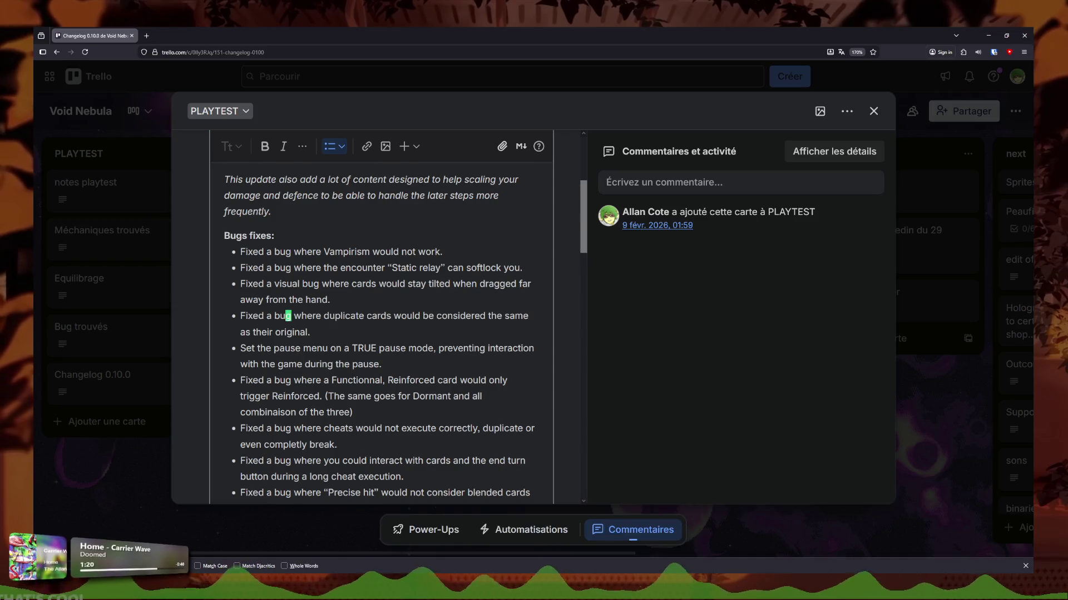
{"action": "type", "text": "glass"}
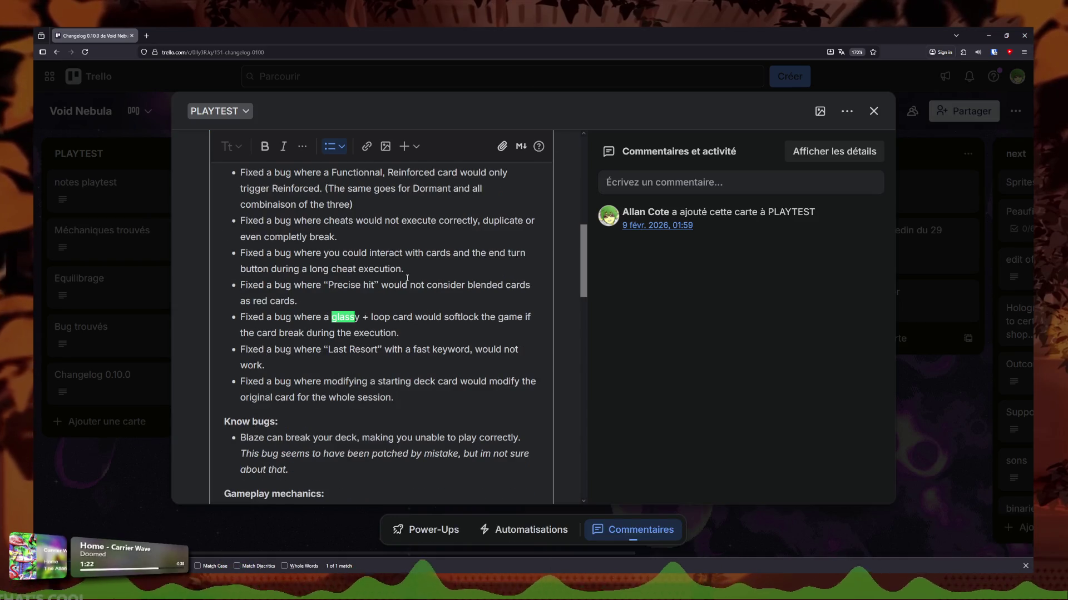
{"action": "mouse_move", "coordinate": [400, 333]}
{"action": "left_mouse_down"}
{"action": "mouse_move", "coordinate": [372, 317]}
{"action": "mouse_move", "coordinate": [399, 333]}
{"action": "mouse_move", "coordinate": [202, 344]}
{"action": "mouse_move", "coordinate": [222, 318]}
{"action": "mouse_move", "coordinate": [457, 333]}
{"action": "left_mouse_up"}
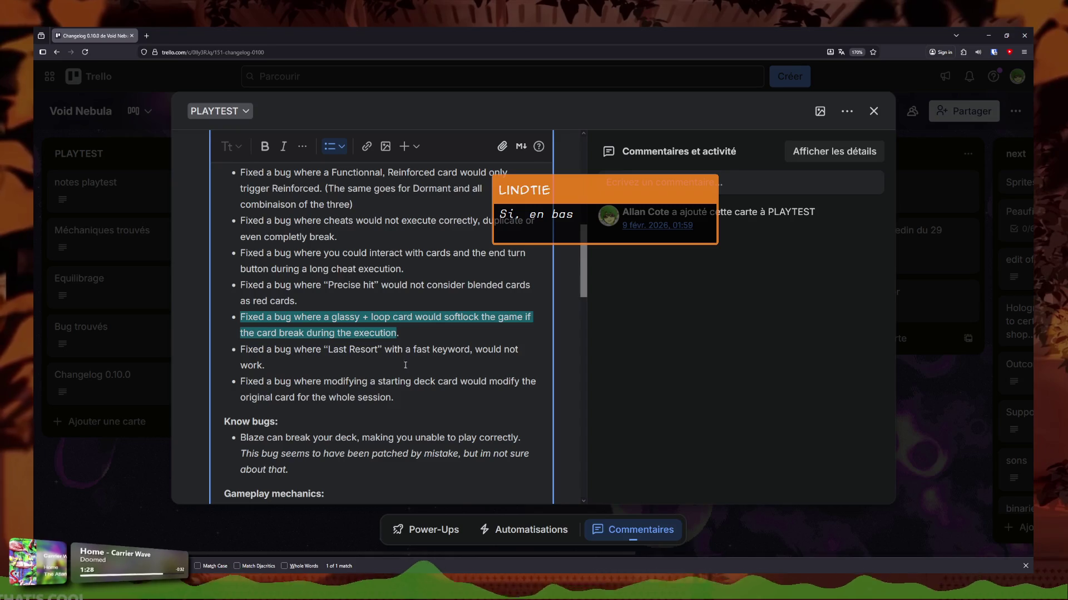
{"action": "left_click", "coordinate": [392, 397]}
{"action": "scroll", "coordinate": [391, 395], "scroll_direction": "up", "scroll_amount": 5}
{"action": "scroll", "coordinate": [284, 337], "scroll_direction": "down", "scroll_amount": 7}
{"action": "scroll", "coordinate": [284, 338], "scroll_direction": "down", "scroll_amount": 8}
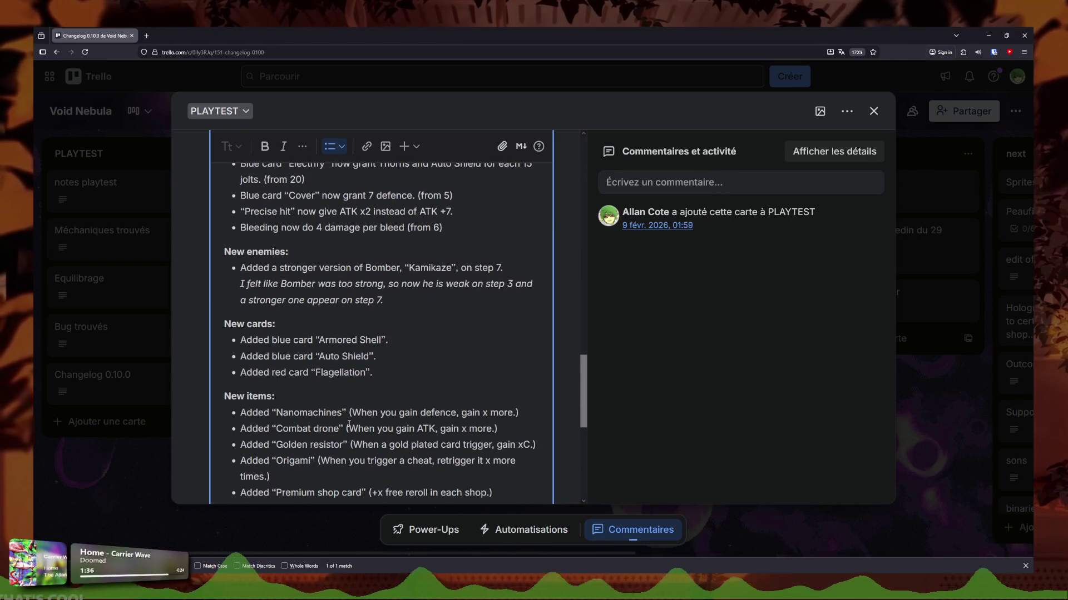
{"action": "scroll", "coordinate": [348, 426], "scroll_direction": "down", "scroll_amount": 2}
{"action": "left_click", "coordinate": [313, 361]}
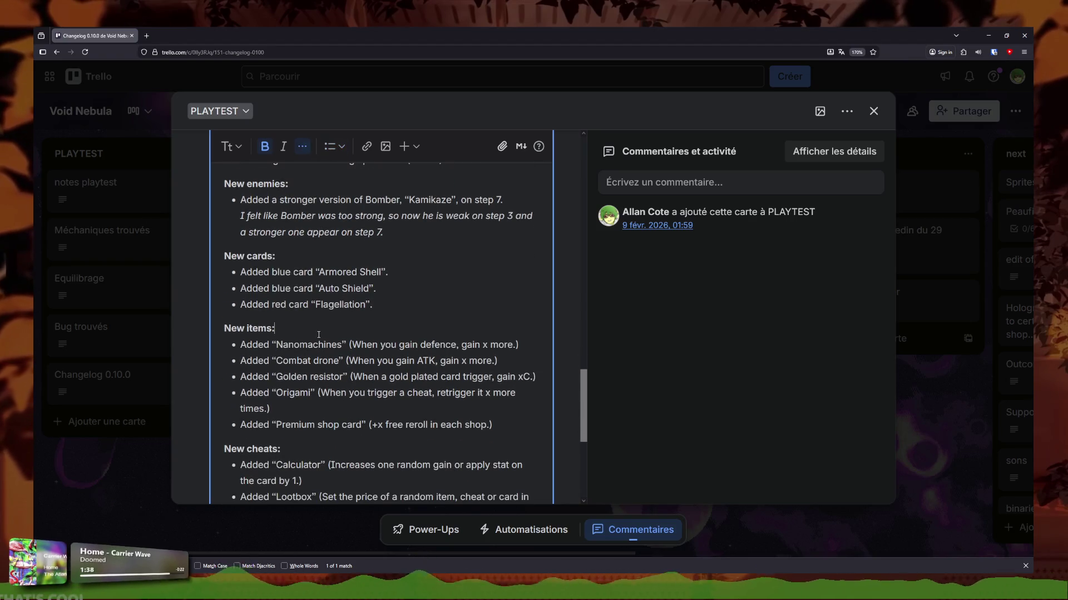
{"action": "left_click", "coordinate": [295, 393]}
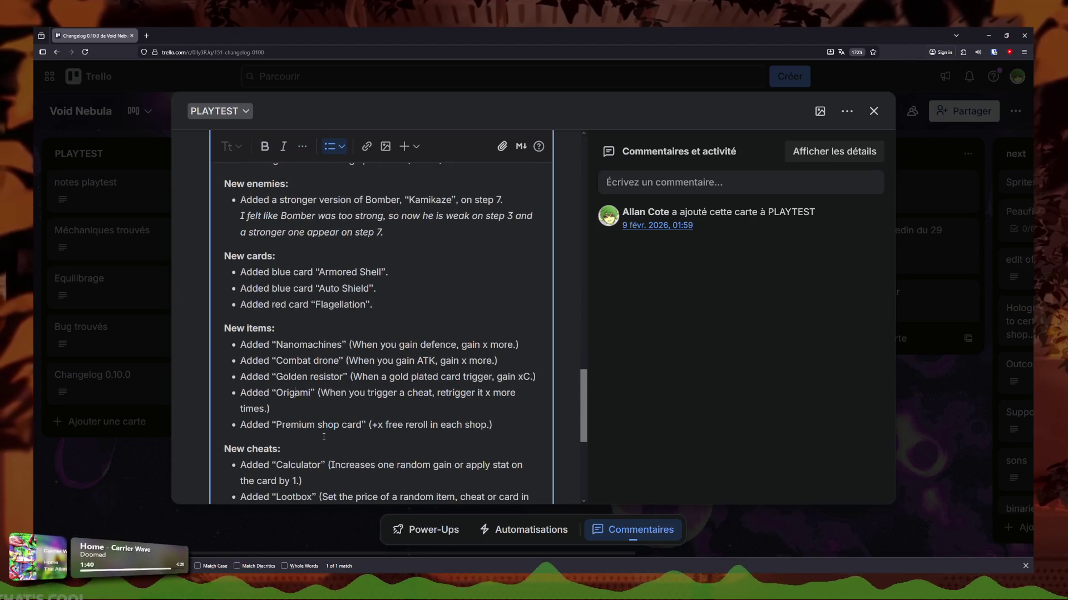
{"action": "scroll", "coordinate": [398, 411], "scroll_direction": "down", "scroll_amount": 6}
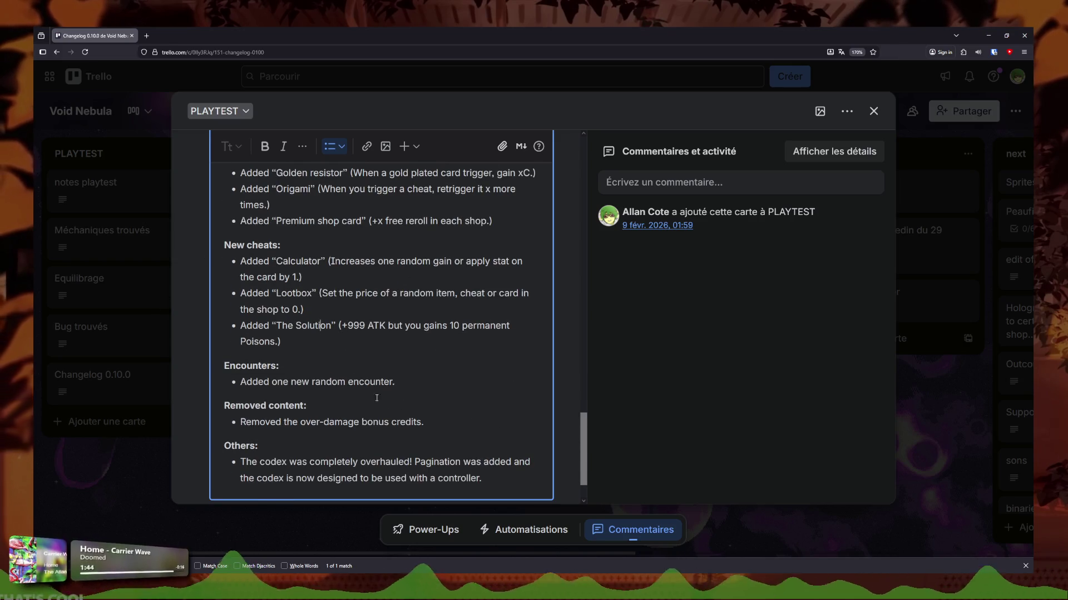
- Rename the cheat 'The Solution' to 'The Answer' and save the description with Sauvegarder
{"action": "left_click_drag", "start_coordinate": [332, 325], "coordinate": [296, 326]}
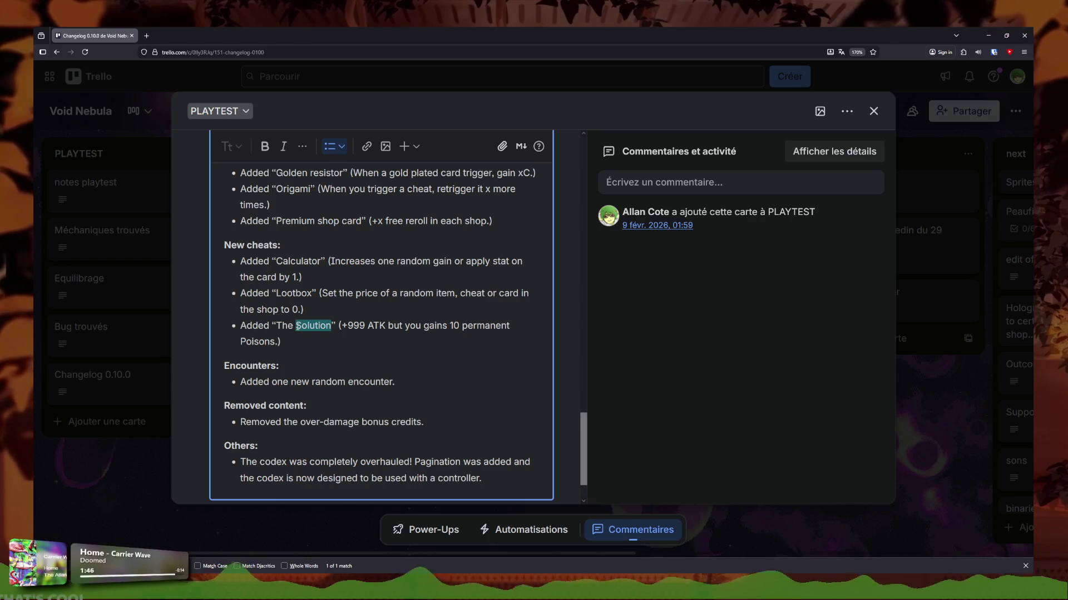
{"action": "type", "text": "Answer"}
{"action": "left_click", "coordinate": [388, 379]}
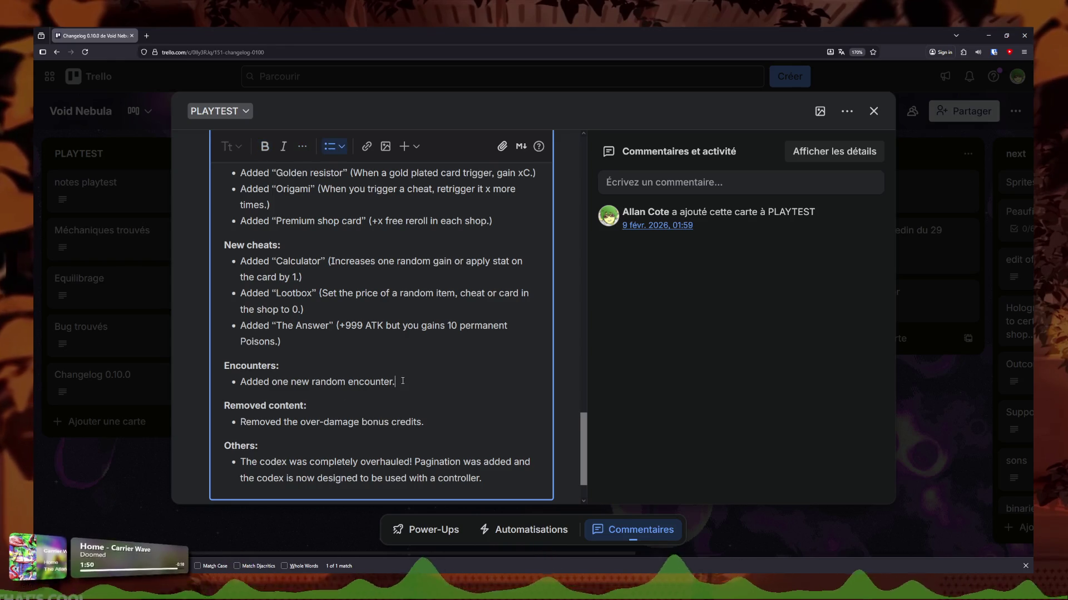
{"action": "left_click_drag", "start_coordinate": [395, 381], "coordinate": [240, 381]}
{"action": "mouse_move", "coordinate": [425, 422]}
{"action": "left_mouse_down"}
{"action": "mouse_move", "coordinate": [237, 423]}
{"action": "mouse_move", "coordinate": [228, 404]}
{"action": "mouse_move", "coordinate": [187, 413]}
{"action": "left_mouse_up"}
{"action": "left_click", "coordinate": [188, 415]}
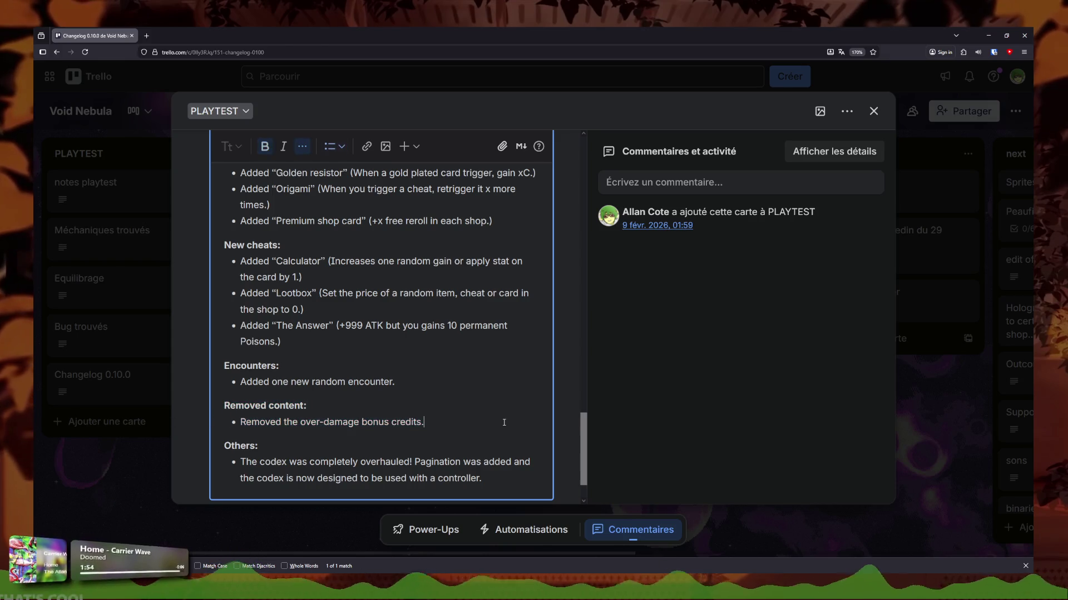
{"action": "scroll", "coordinate": [278, 445], "scroll_direction": "down", "scroll_amount": 1}
{"action": "scroll", "coordinate": [279, 444], "scroll_direction": "up", "scroll_amount": 15}
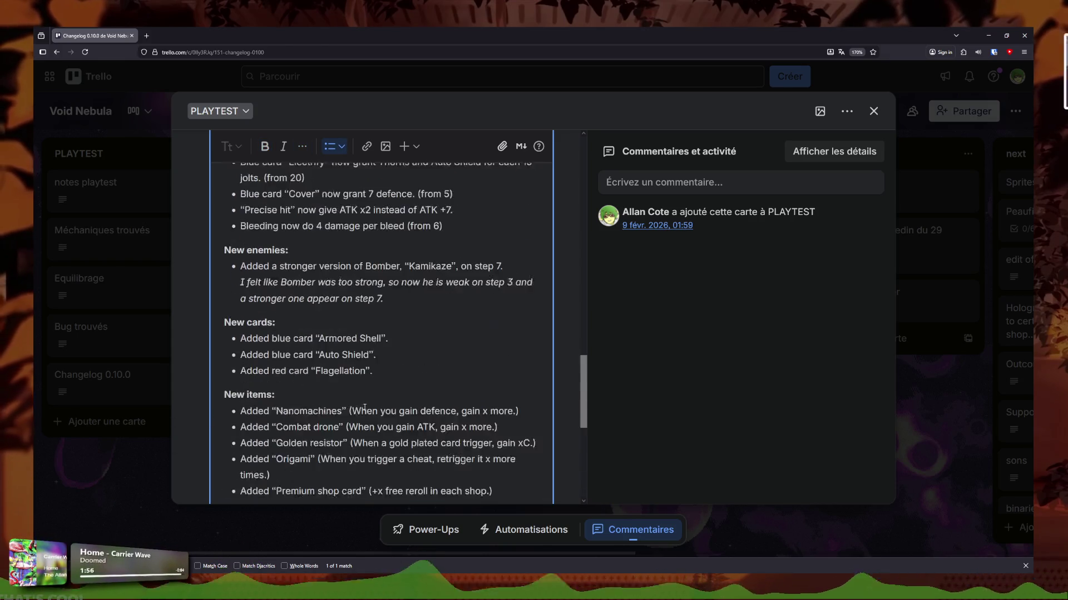
{"action": "scroll", "coordinate": [283, 431], "scroll_direction": "down", "scroll_amount": 5}
{"action": "scroll", "coordinate": [283, 431], "scroll_direction": "down", "scroll_amount": 5}
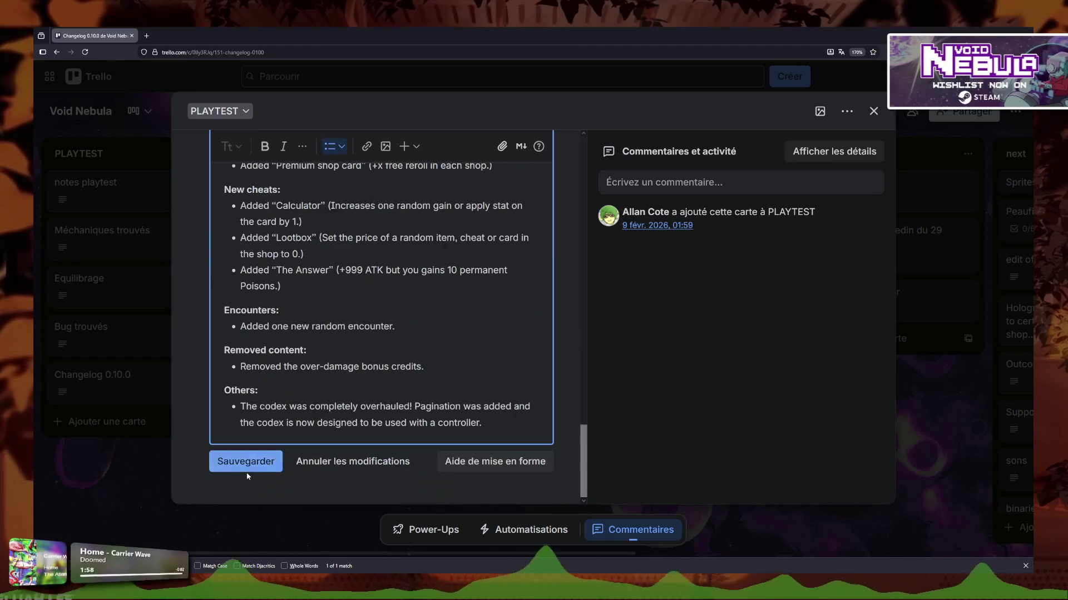
{"action": "left_click", "coordinate": [246, 461]}
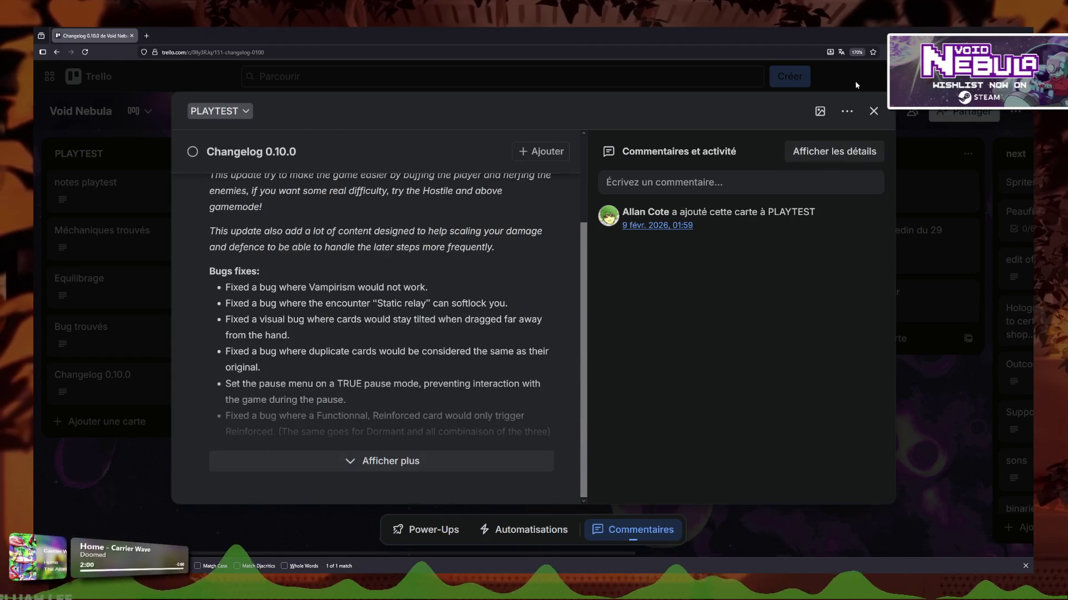
{"action": "double_click", "coordinate": [454, 35]}
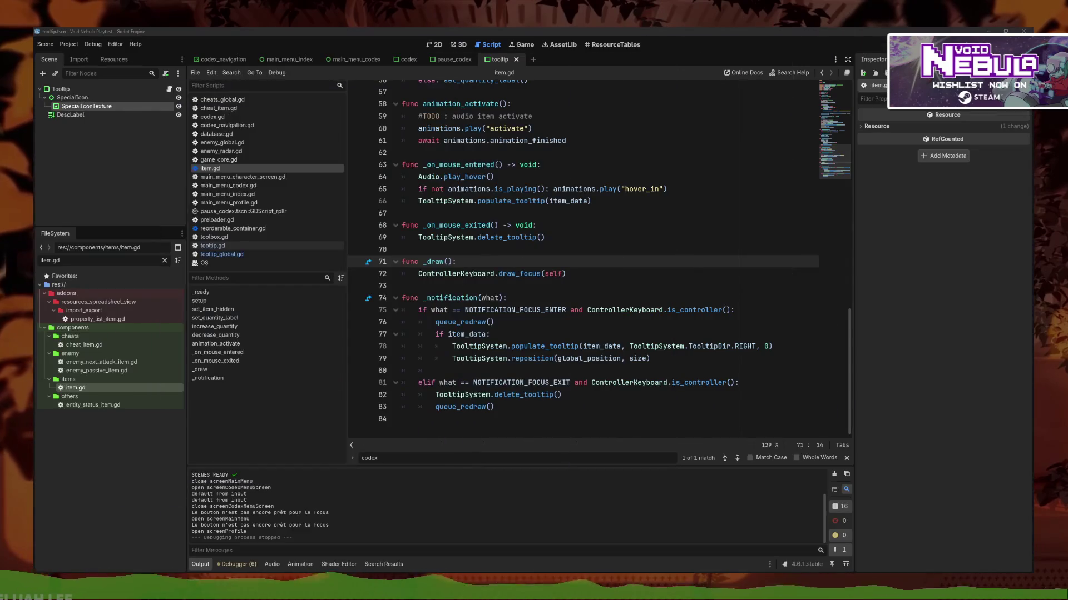
- Review item.gd's focus-exit condition, the play_hover call on line 64, and the animation_activate declaration
{"action": "left_click", "coordinate": [591, 382]}
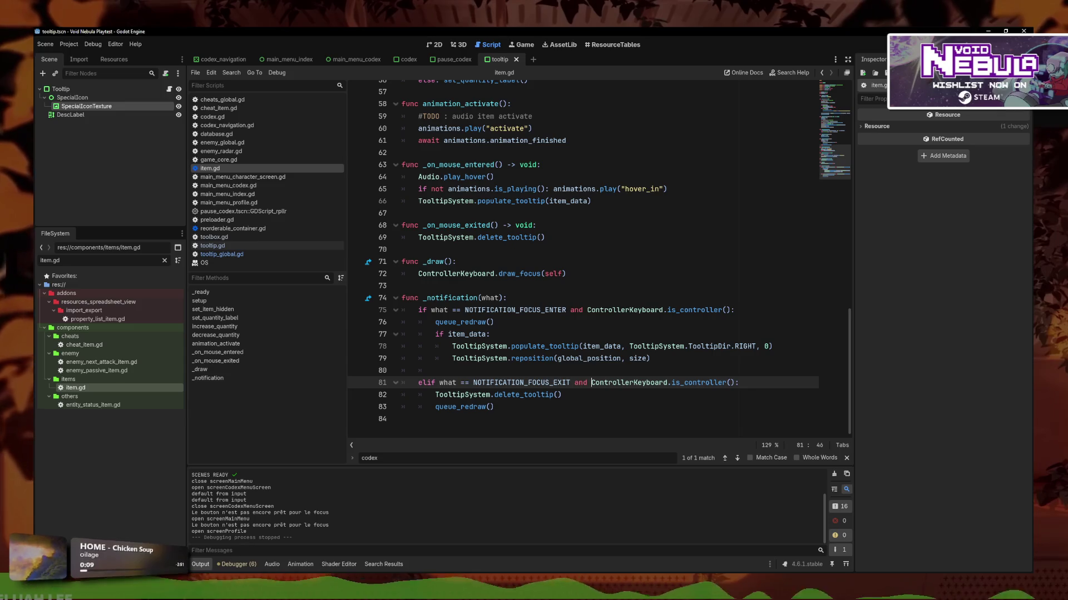
{"action": "left_click_drag", "start_coordinate": [576, 165], "coordinate": [576, 179]}
{"action": "left_click", "coordinate": [576, 179]}
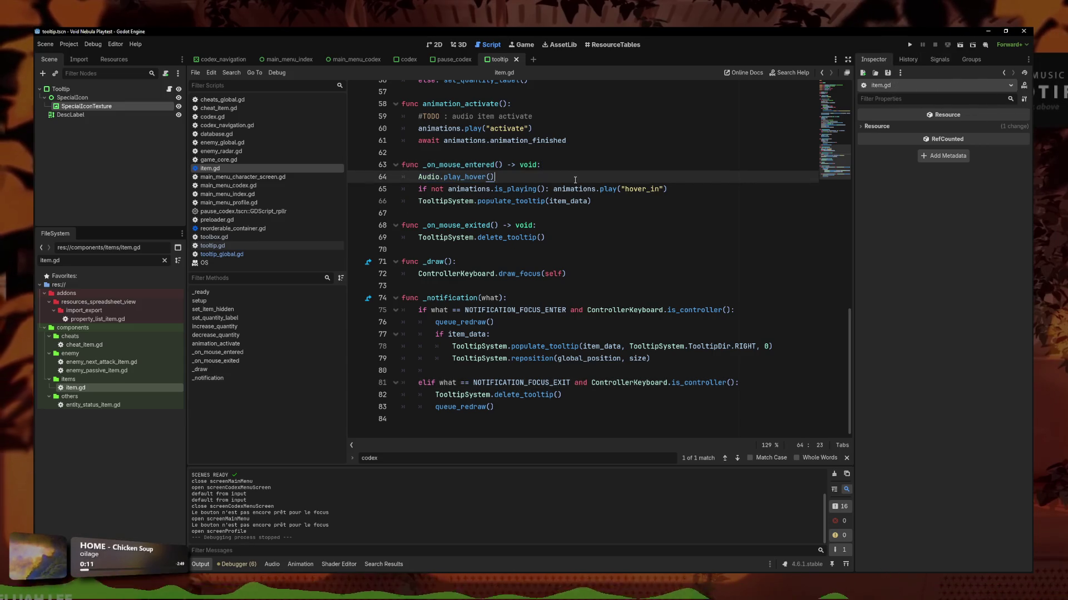
{"action": "scroll", "coordinate": [576, 179], "scroll_direction": "up", "scroll_amount": 4}
{"action": "left_click", "coordinate": [516, 261]}
{"action": "scroll", "coordinate": [528, 250], "scroll_direction": "up", "scroll_amount": 12}
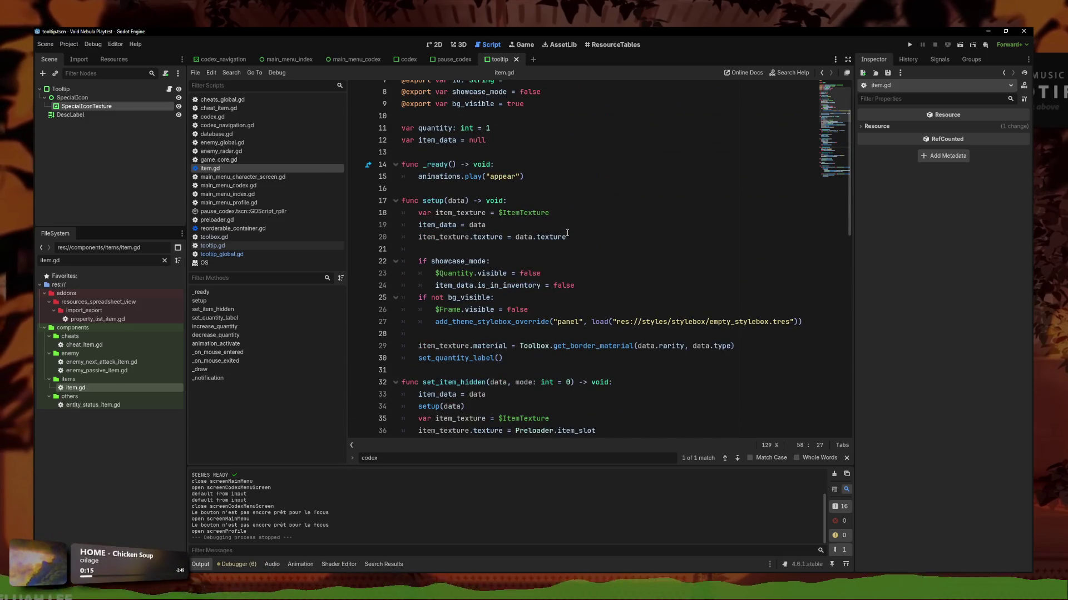
{"action": "scroll", "coordinate": [556, 236], "scroll_direction": "up", "scroll_amount": 3}
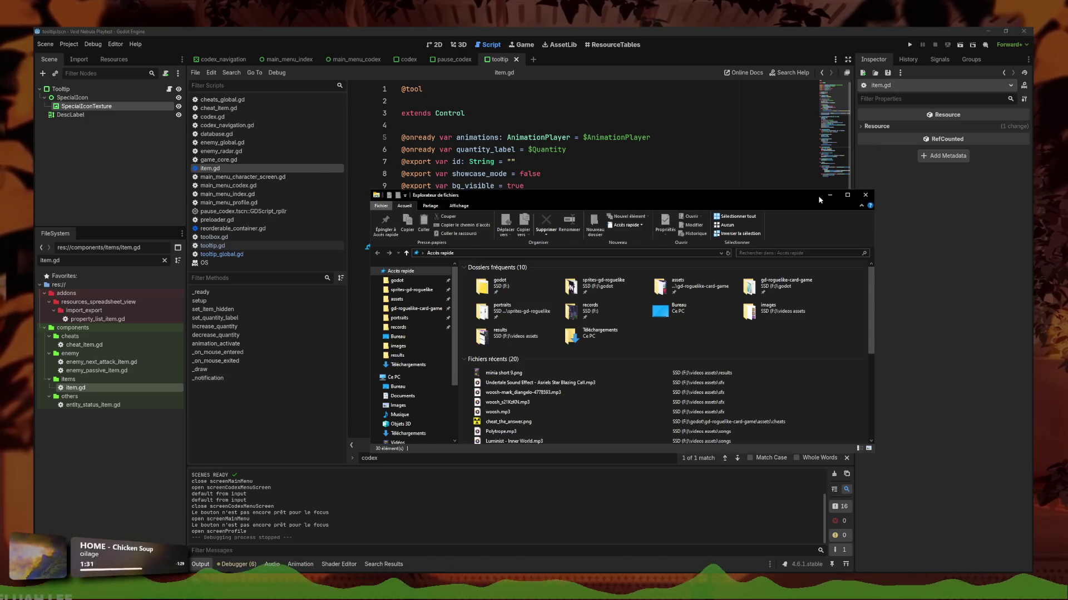
- Close File Explorer and put the caret after add_child(instance) on line 41 of item.gd
{"action": "left_click", "coordinate": [865, 196]}
{"action": "left_click", "coordinate": [596, 331]}
{"action": "scroll", "coordinate": [595, 278], "scroll_direction": "down", "scroll_amount": 10}
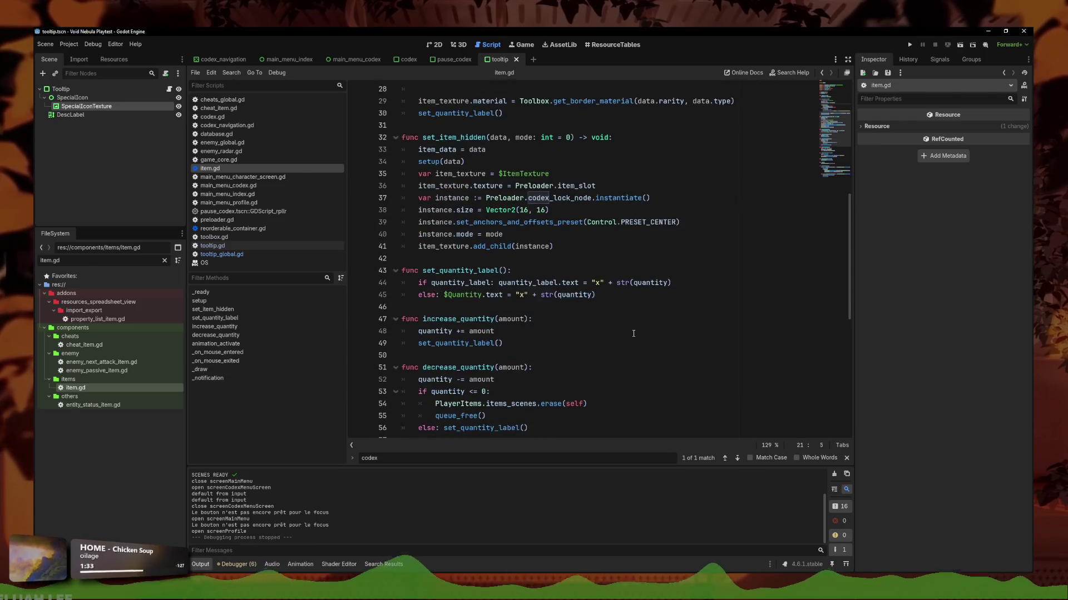
{"action": "left_click", "coordinate": [612, 271]}
{"action": "left_click", "coordinate": [620, 215]}
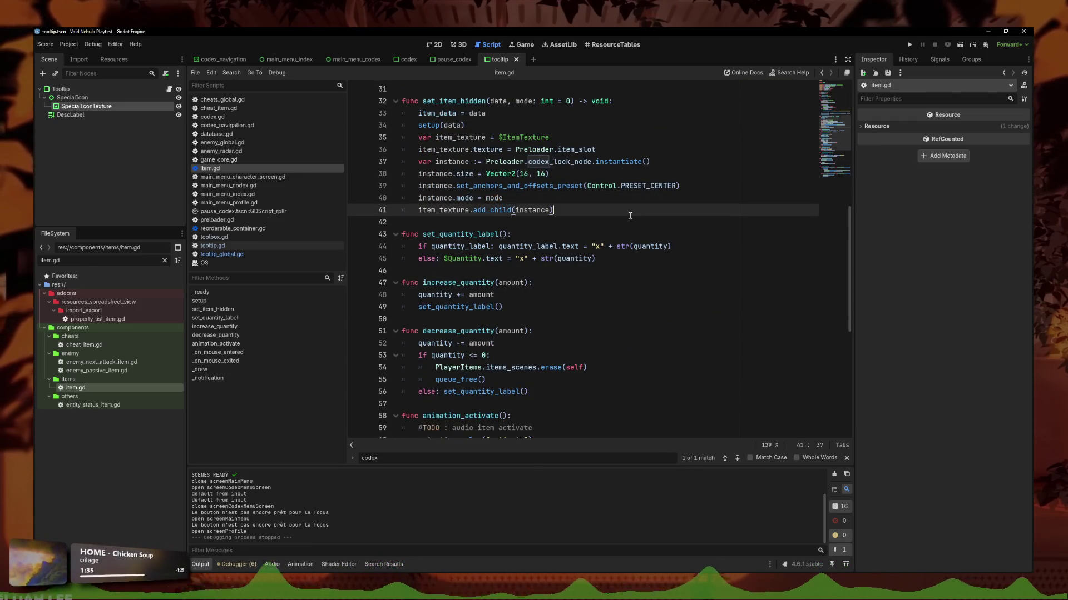